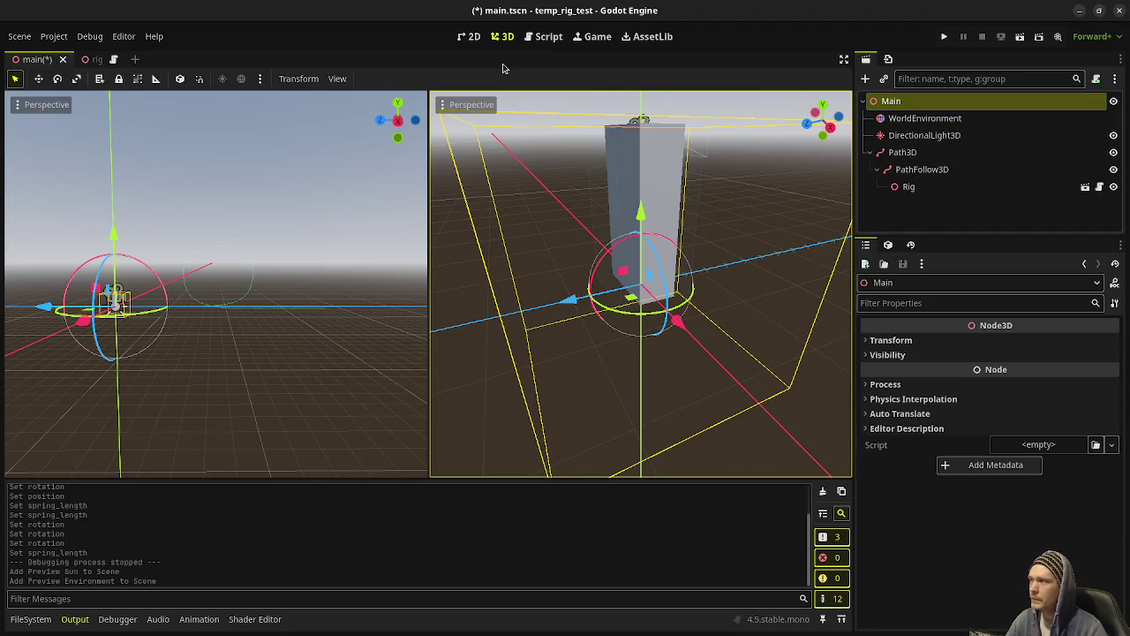
Save main.tscn, open rig.gd and add blank lines below the class_name Rig declaration.
key("ctrl+s")
left_click(107, 59)
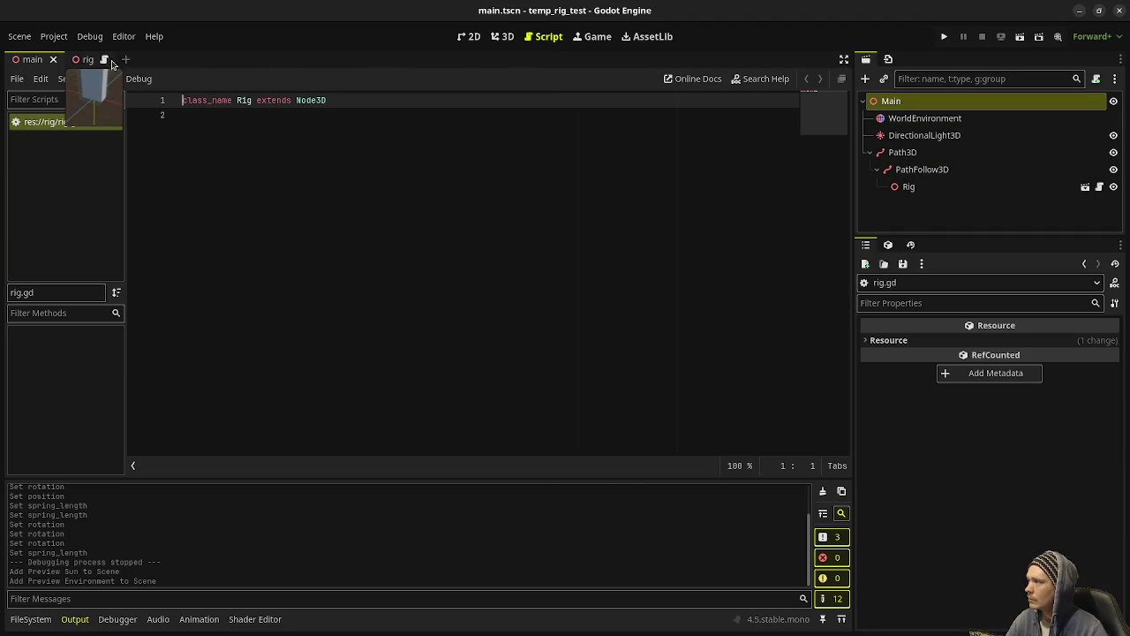
left_click(325, 142)
key("Return")
key("Return")
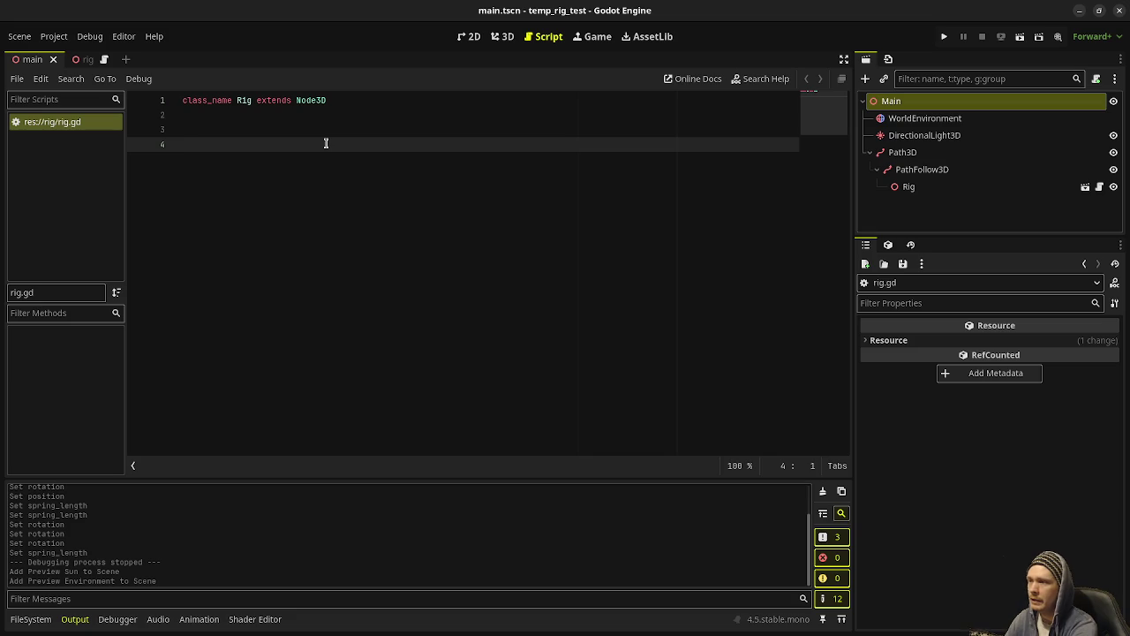
left_click(89, 61)
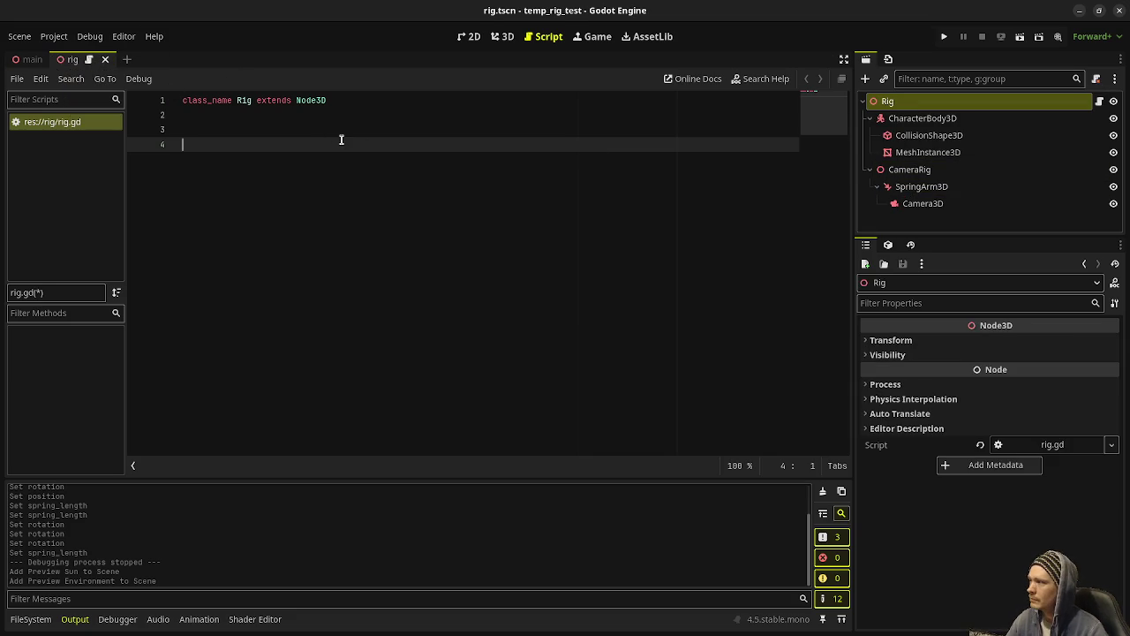
type("@export var ")
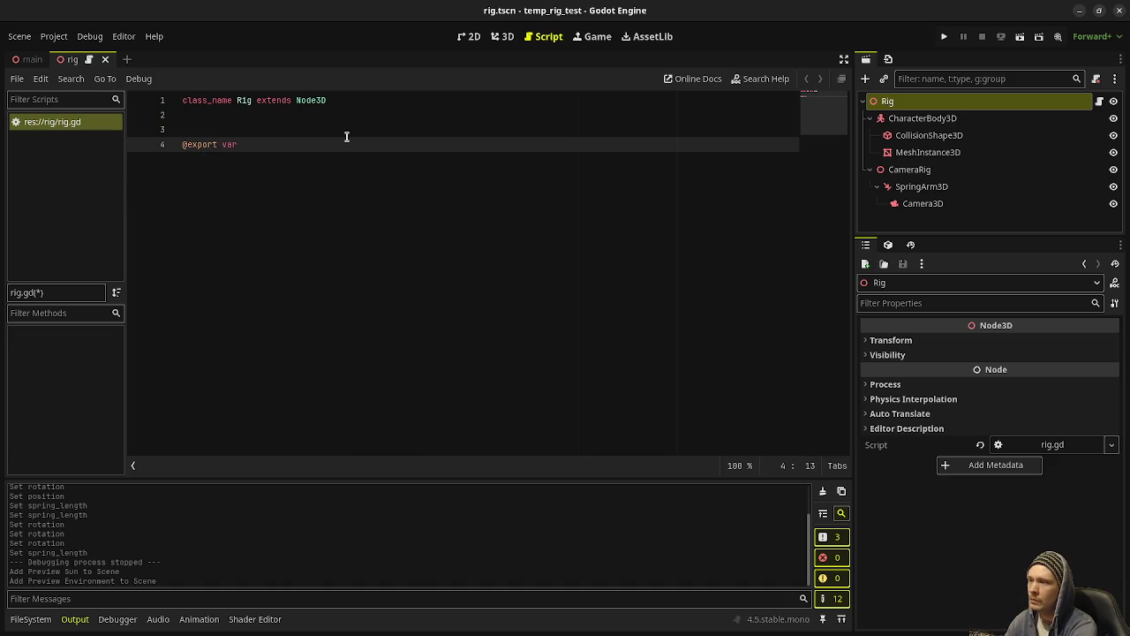
type("camera_rig:")
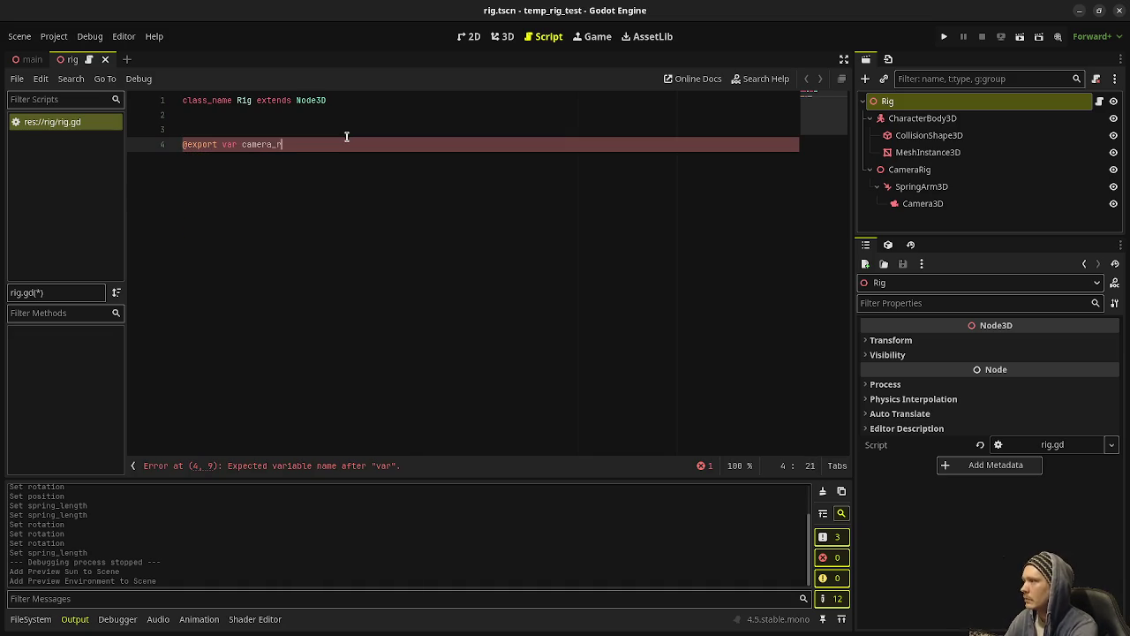
type(" CameraRi")
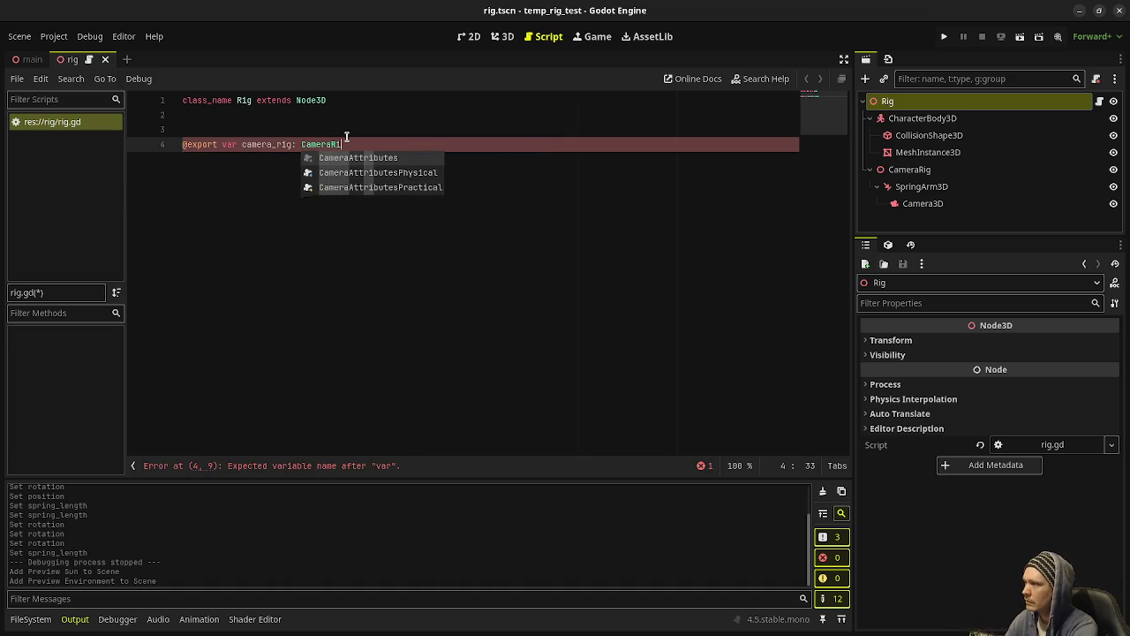
key("BackSpace")
key("BackSpace")
key("BackSpace")
type("Node3D")
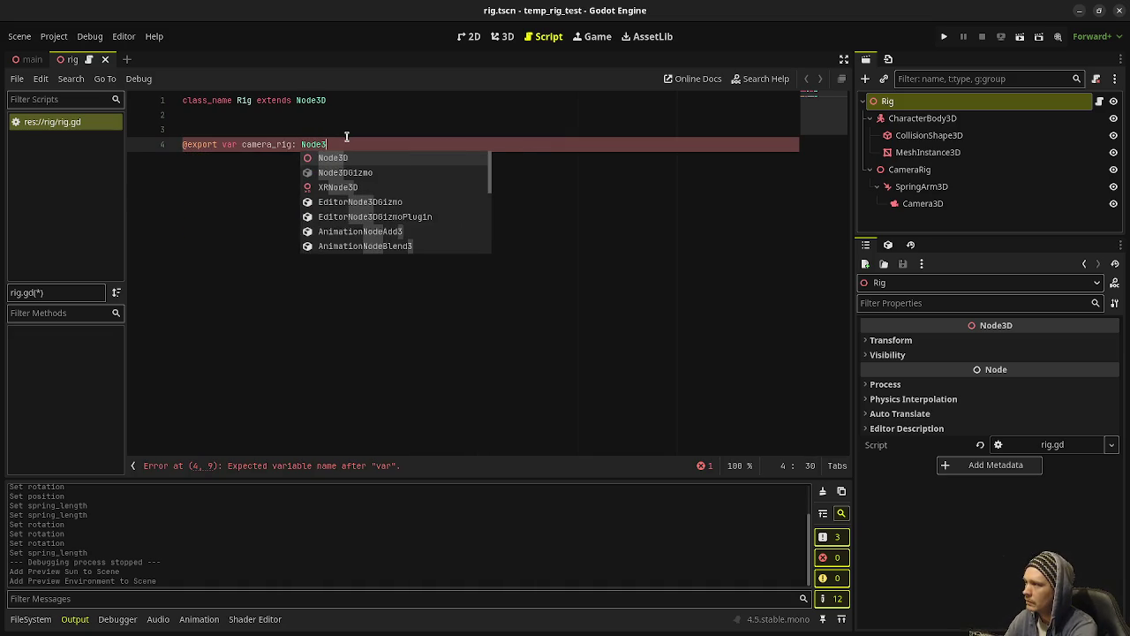
key("Return")
key("Return")
key("Return")
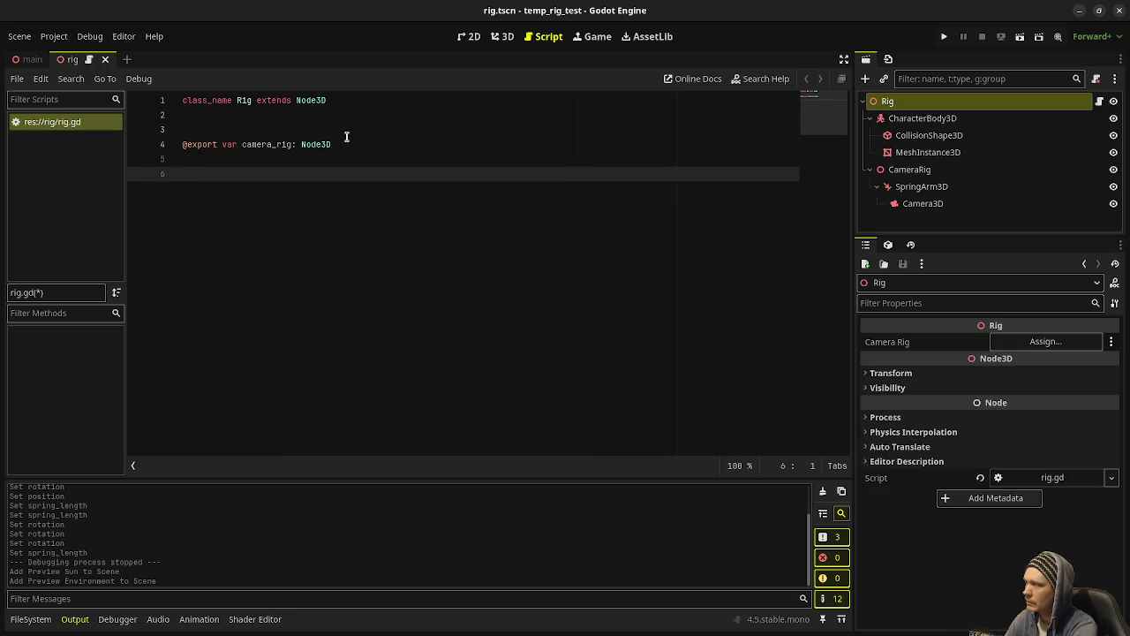
type("@export var ")
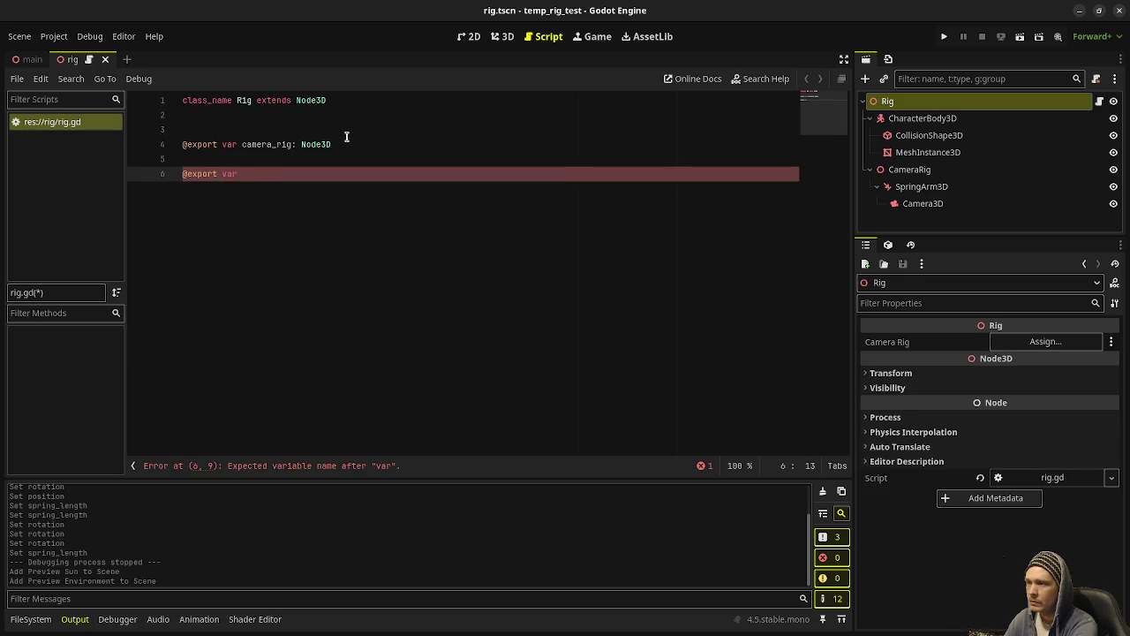
type("camera_rig_")
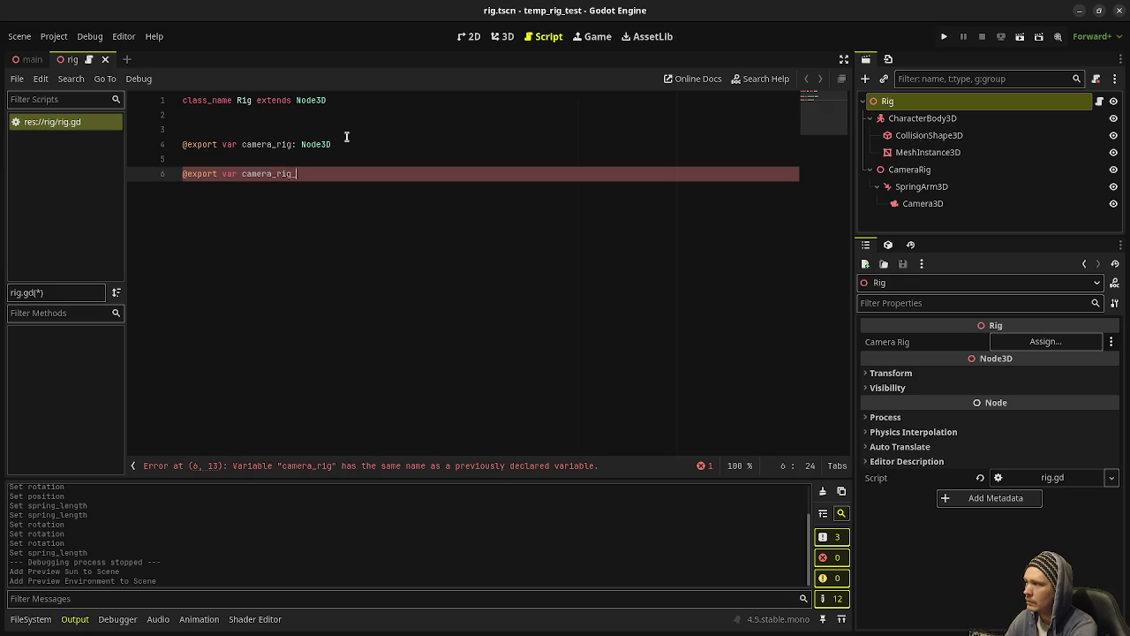
type("y_rotation")
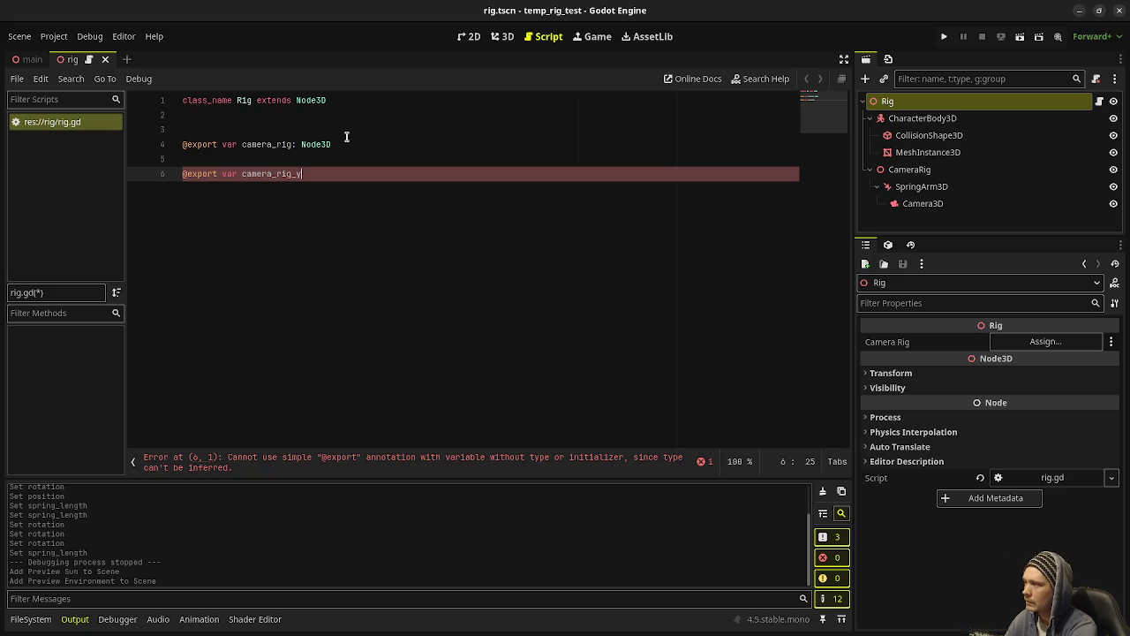
type(": float = 0.0")
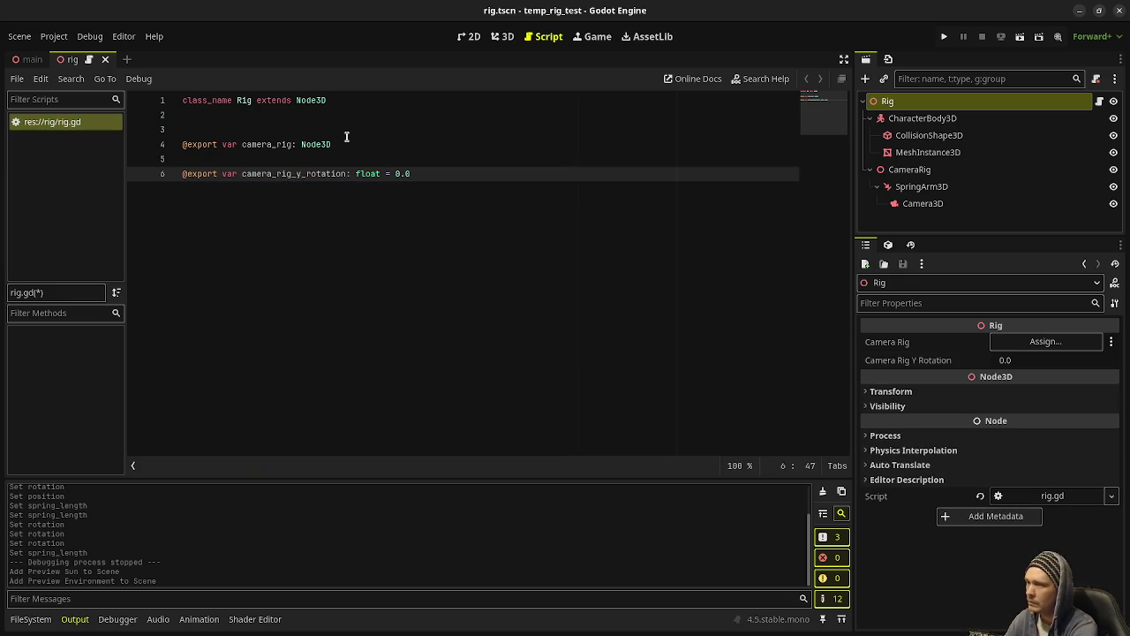
key("Return")
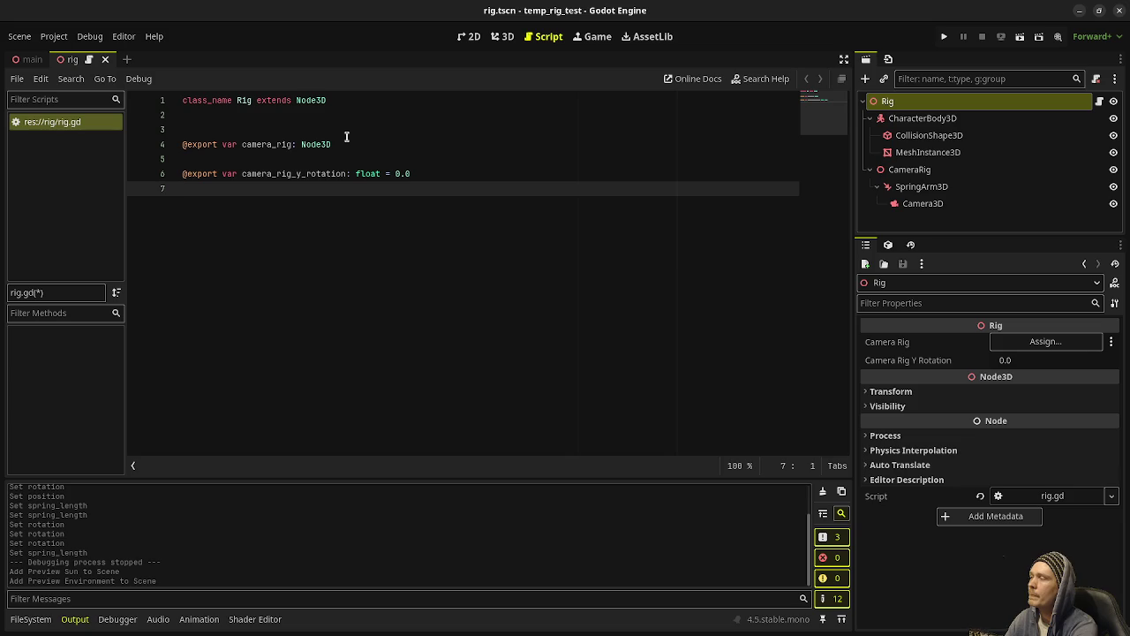
type("@export var")
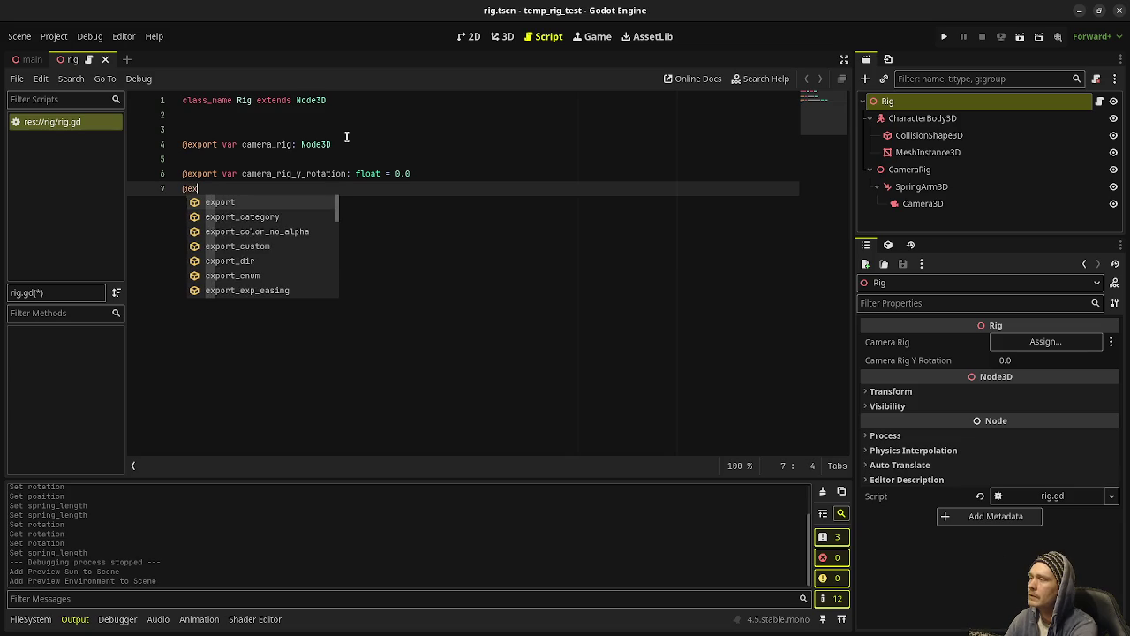
type(" spring_arm")
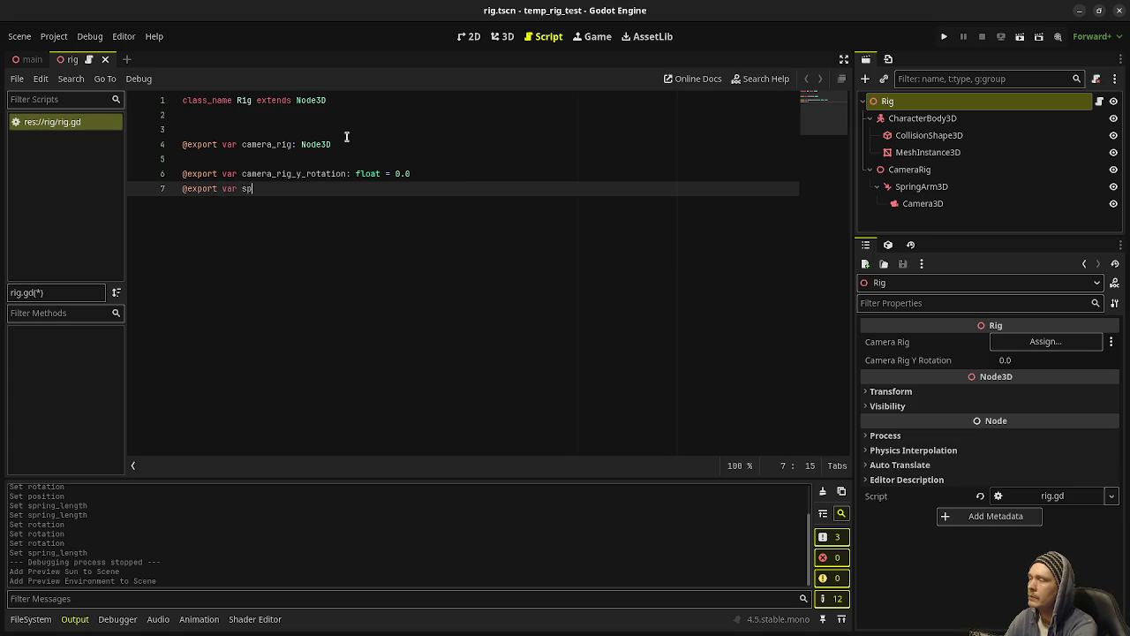
type("_")
type("y_rotation: ")
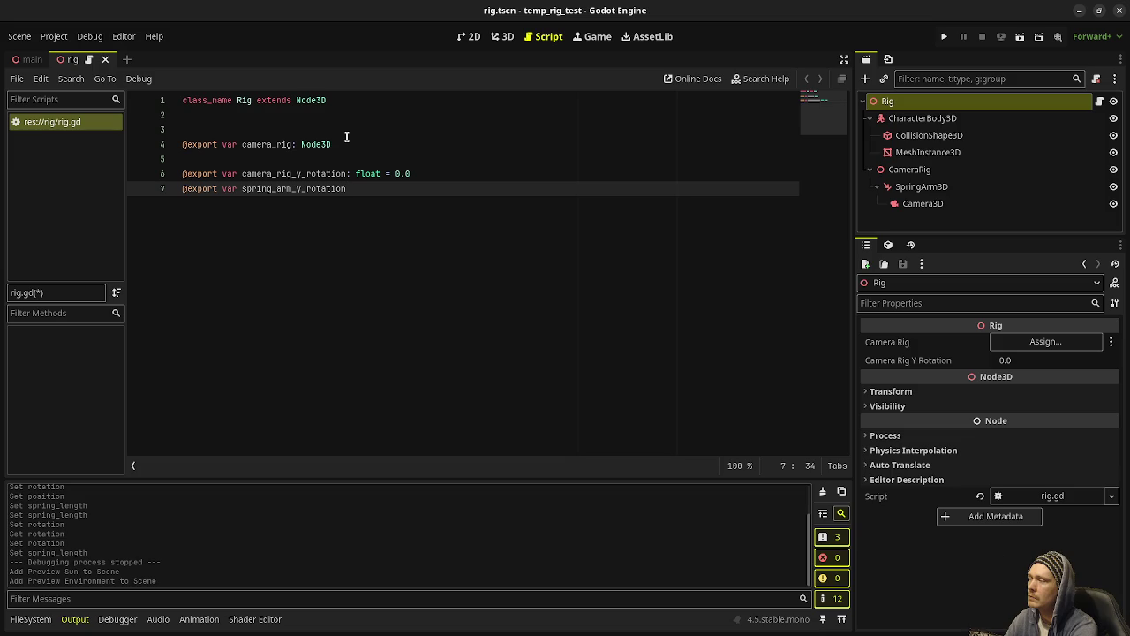
type("float = ")
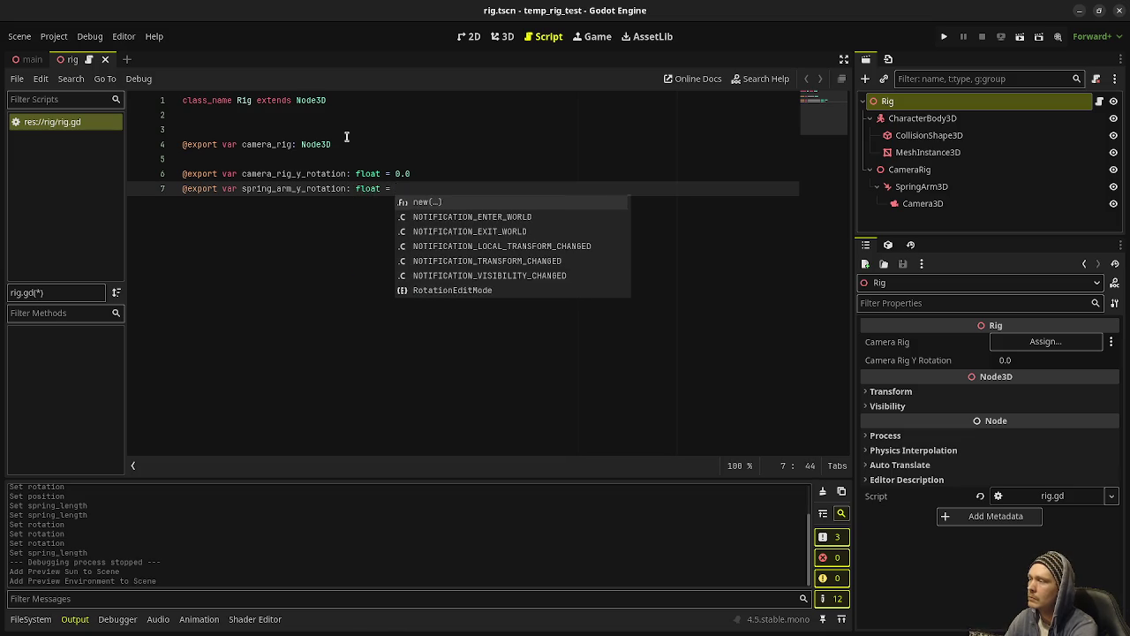
type("0.0")
key("Return")
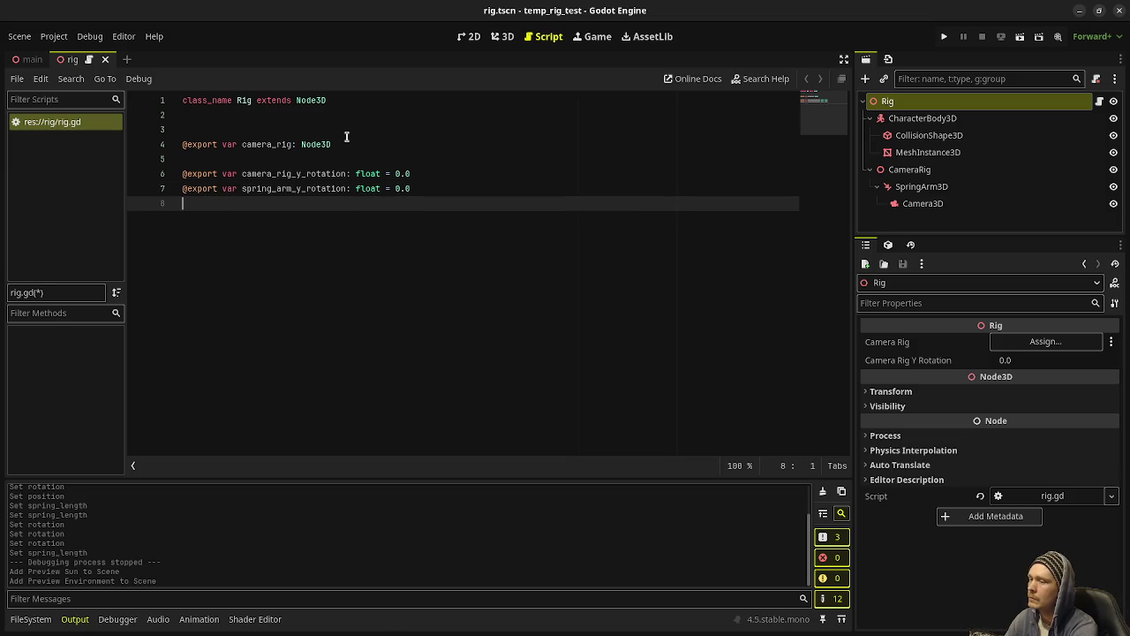
type("@export var")
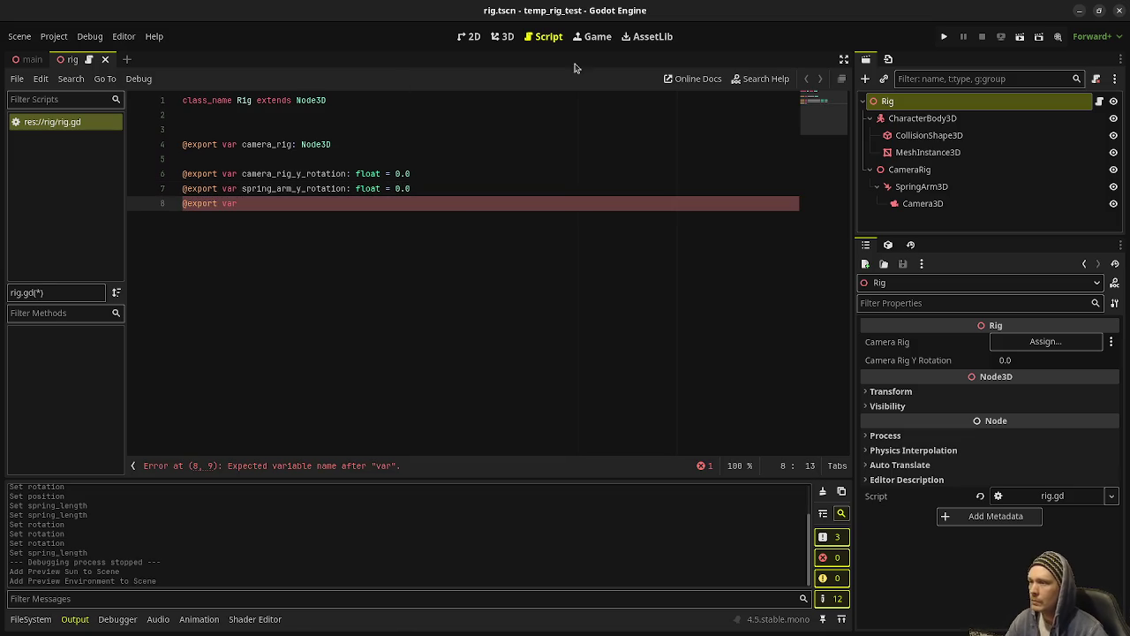
Check SpringArm3D's 2.0 m height, then complete line 8 as 'spring_arm_height: float = 2.0'.
left_click(923, 188)
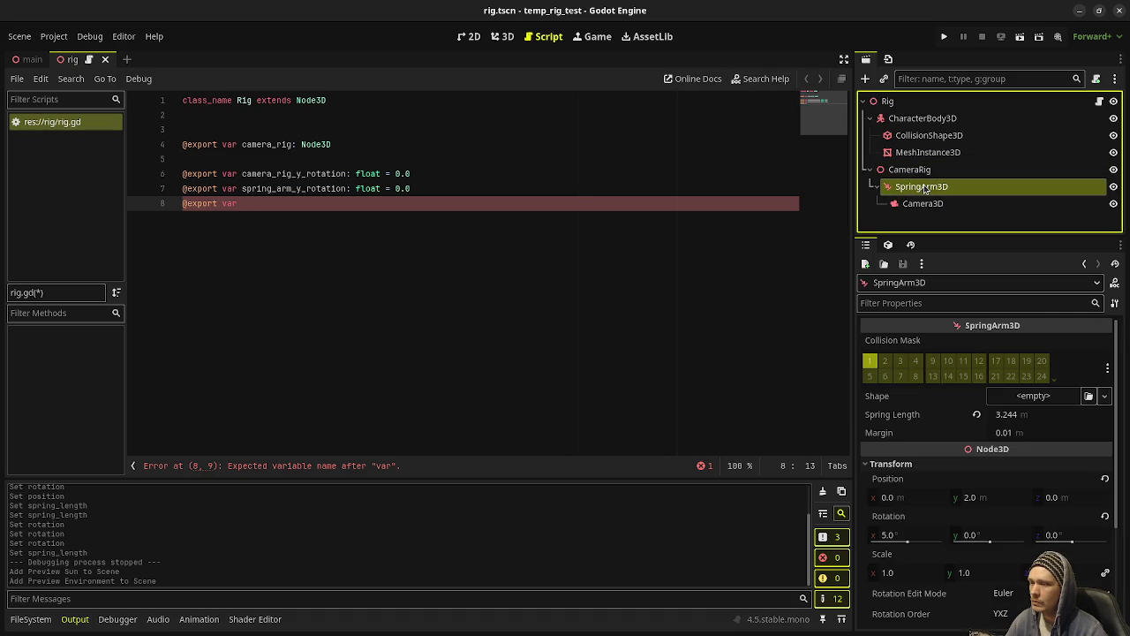
left_click(923, 171)
left_click(923, 187)
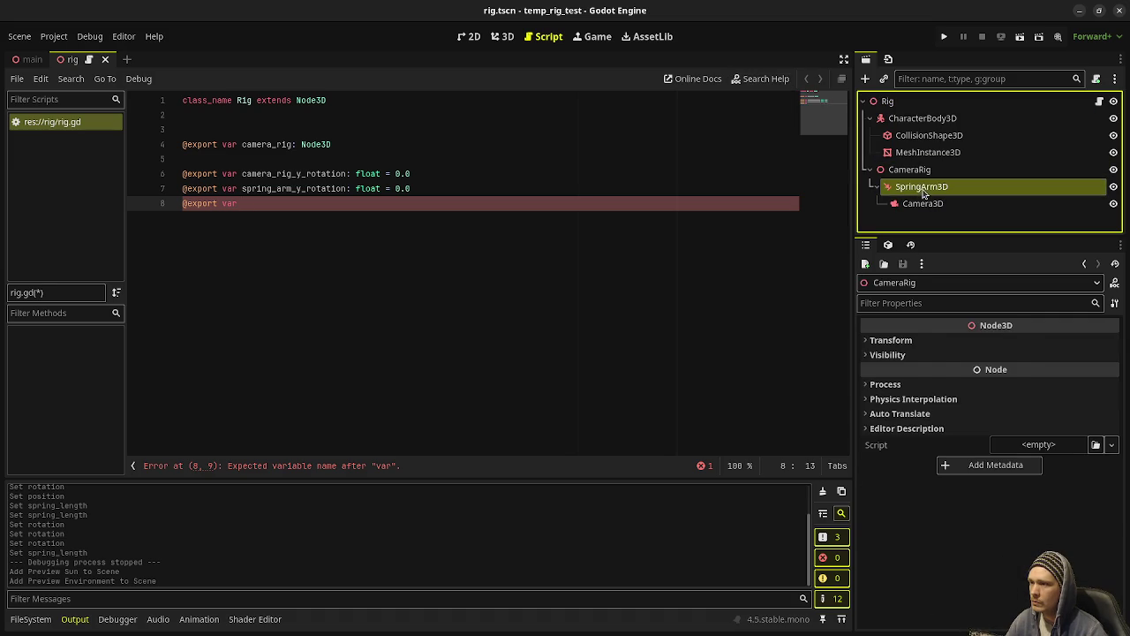
left_click(283, 204)
type("spring_arm_")
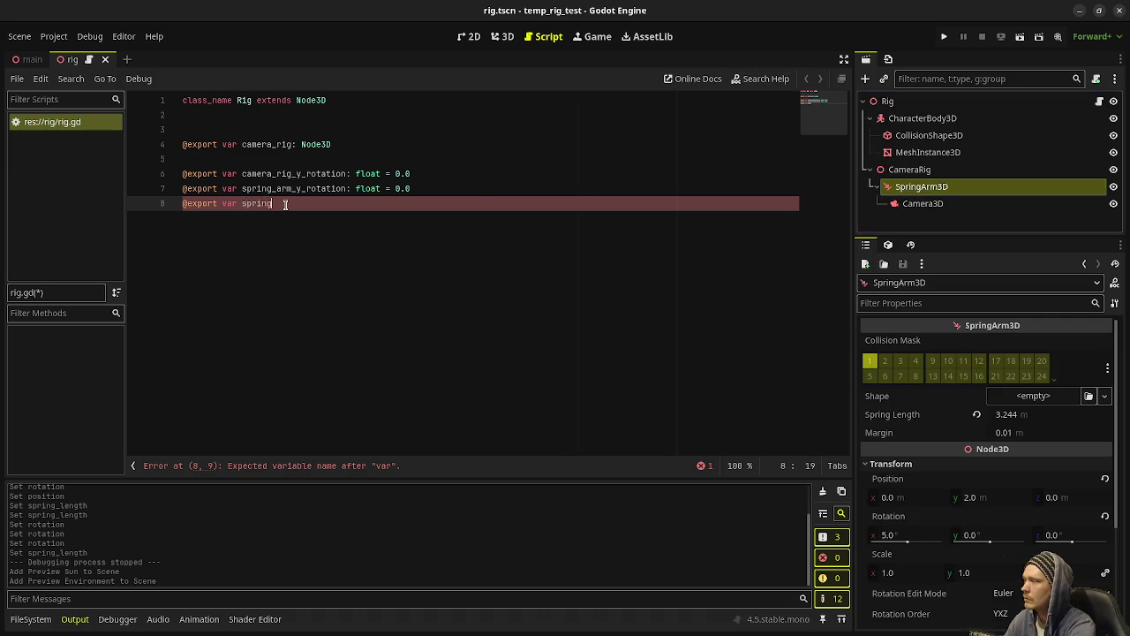
type("height: float =")
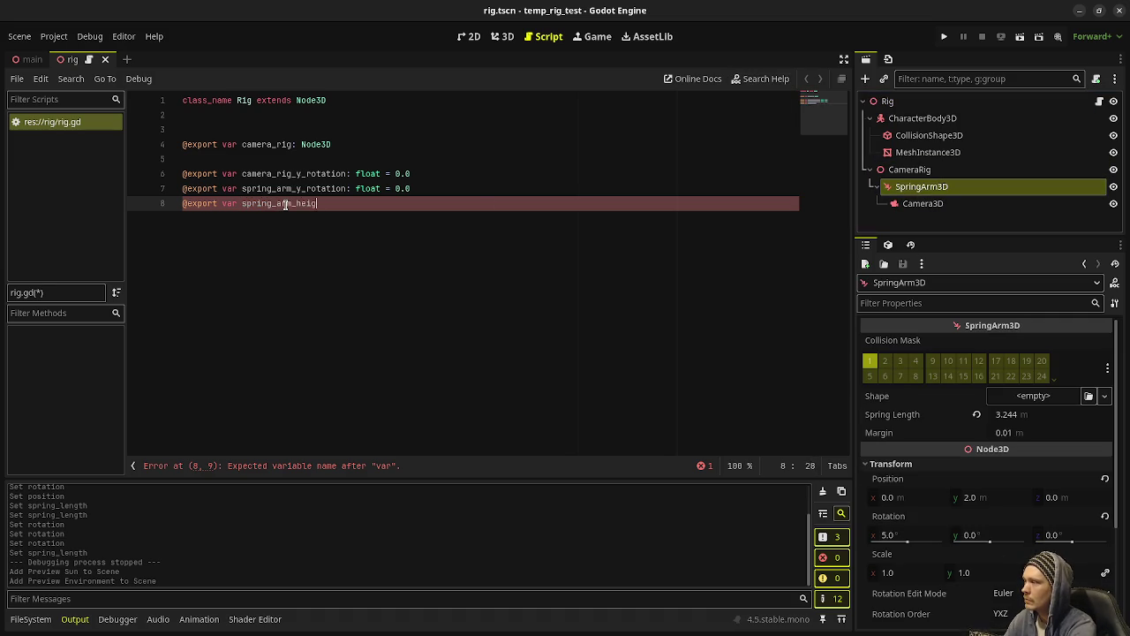
type(" 2.0")
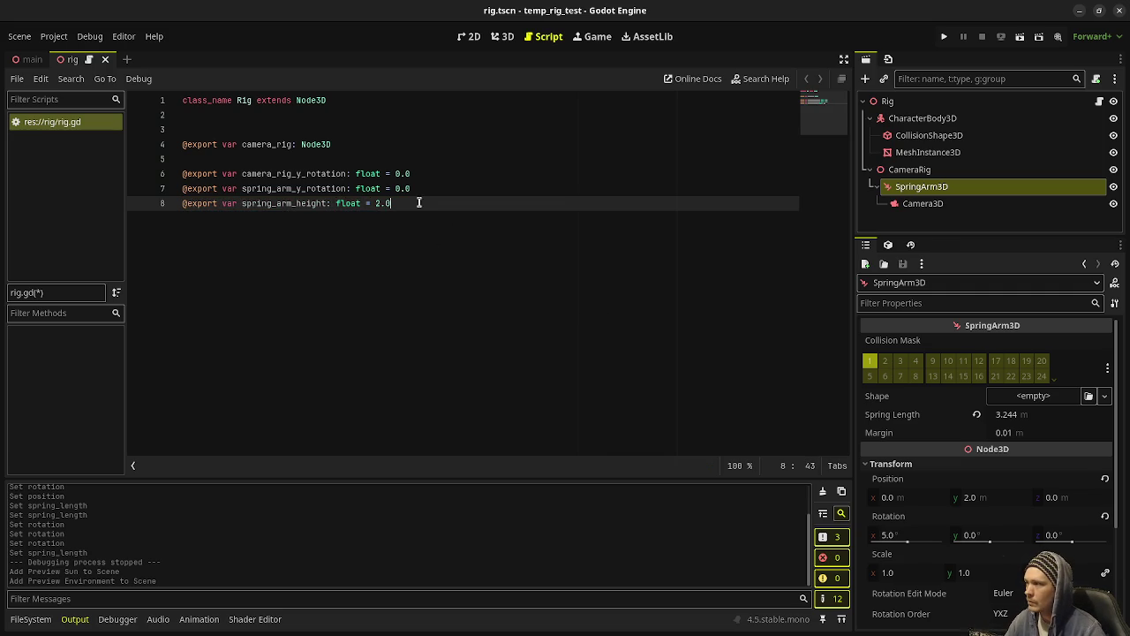
left_click(434, 177)
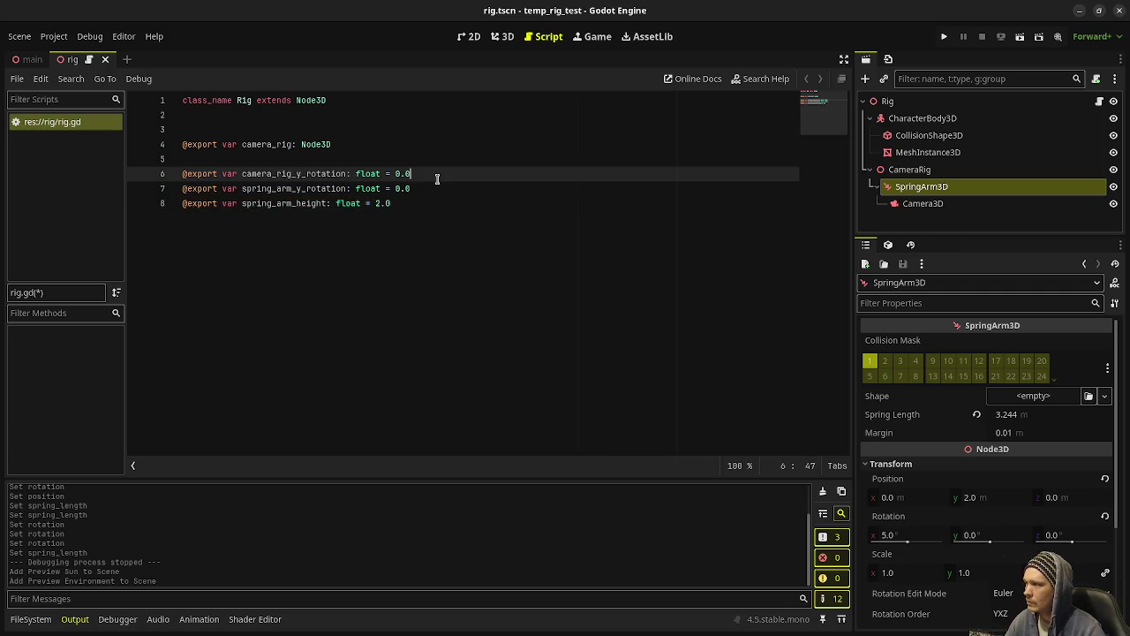
key("Return")
type("@export v")
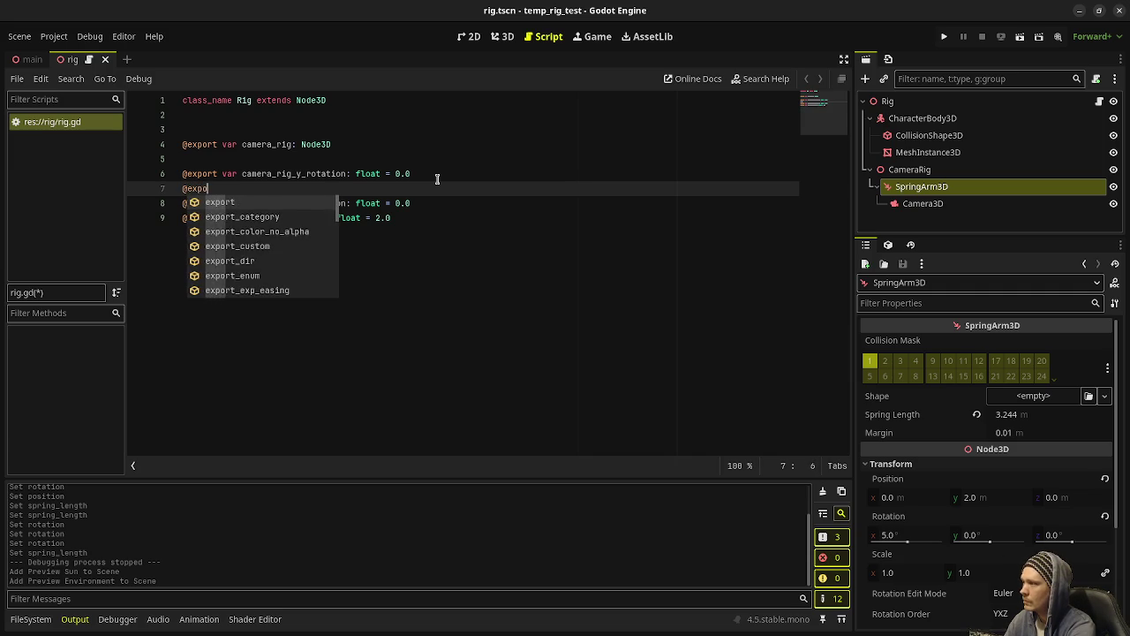
type("ar spring_arm_")
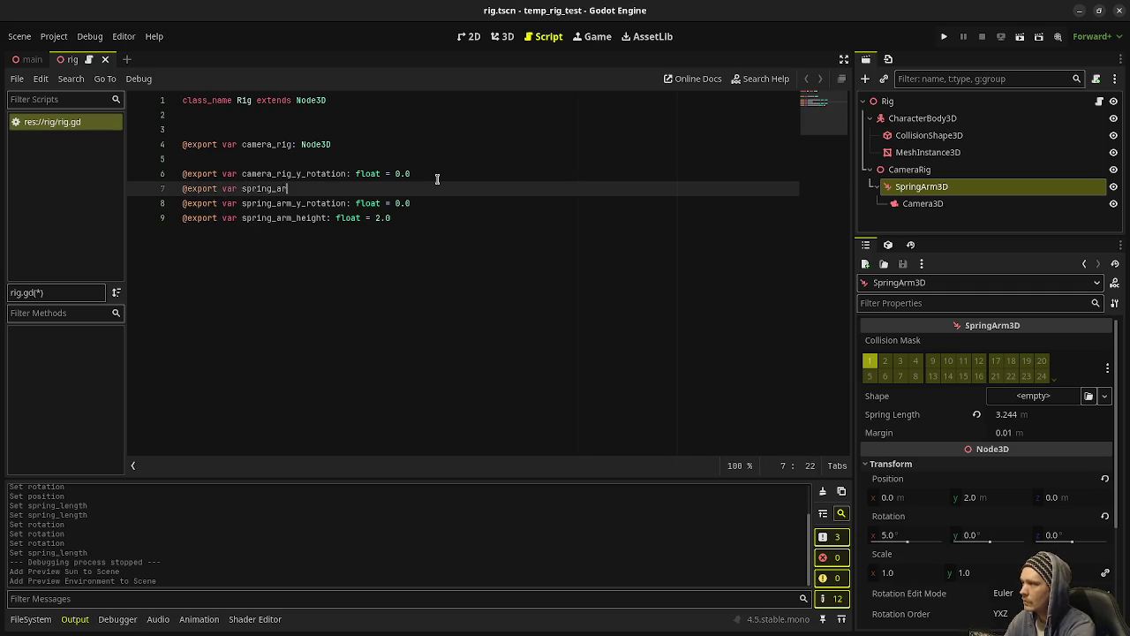
type("length: float =")
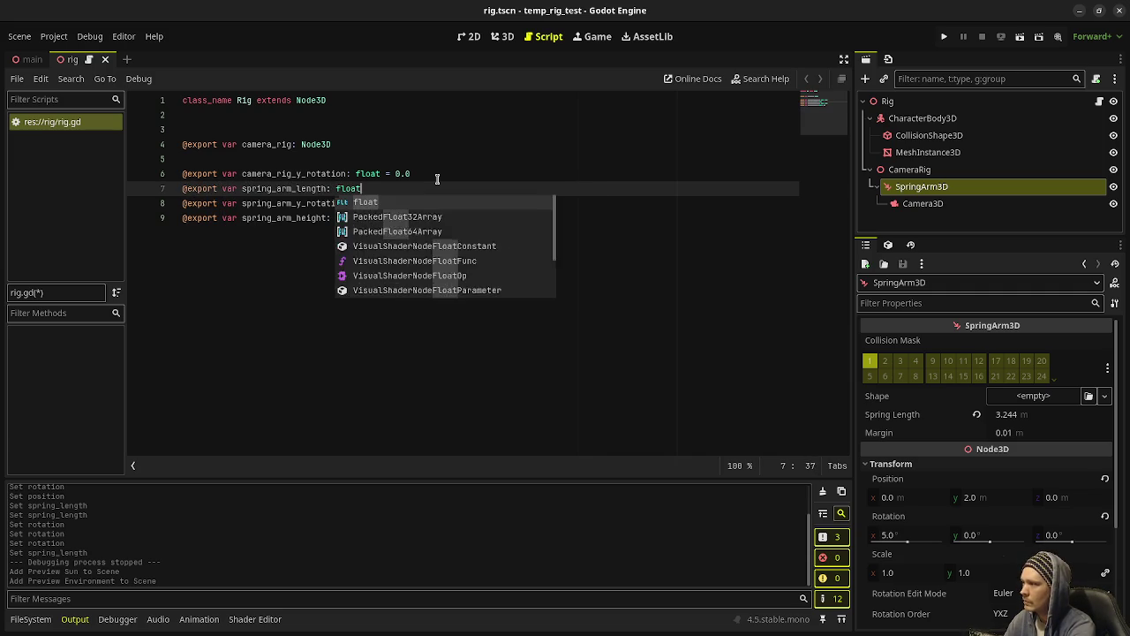
type(" 3.3")
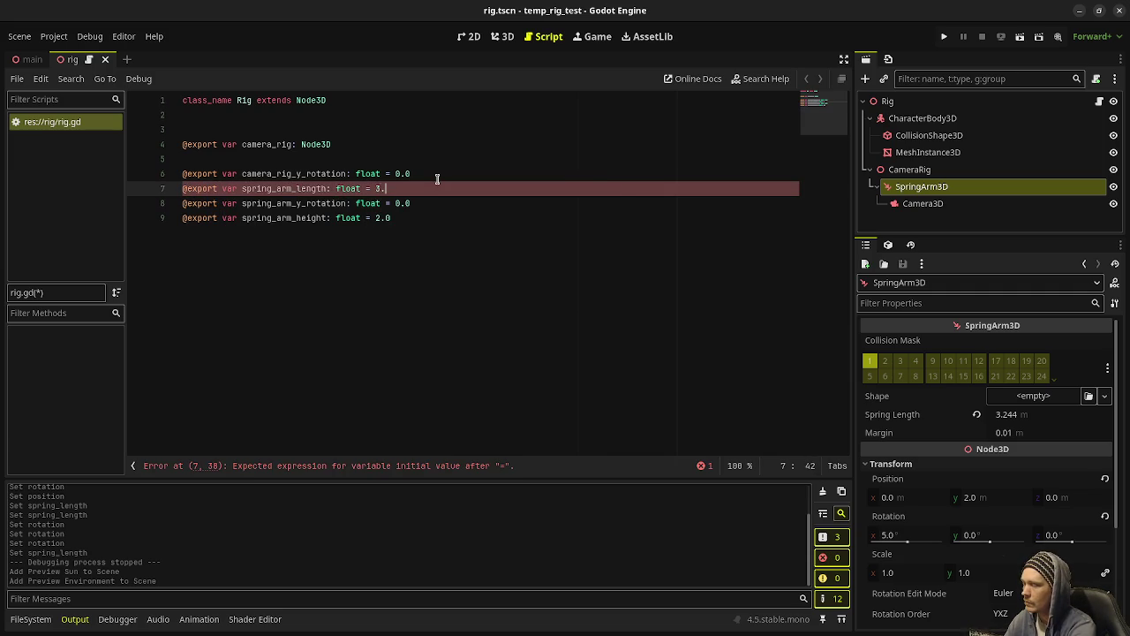
key("BackSpace")
type("25")
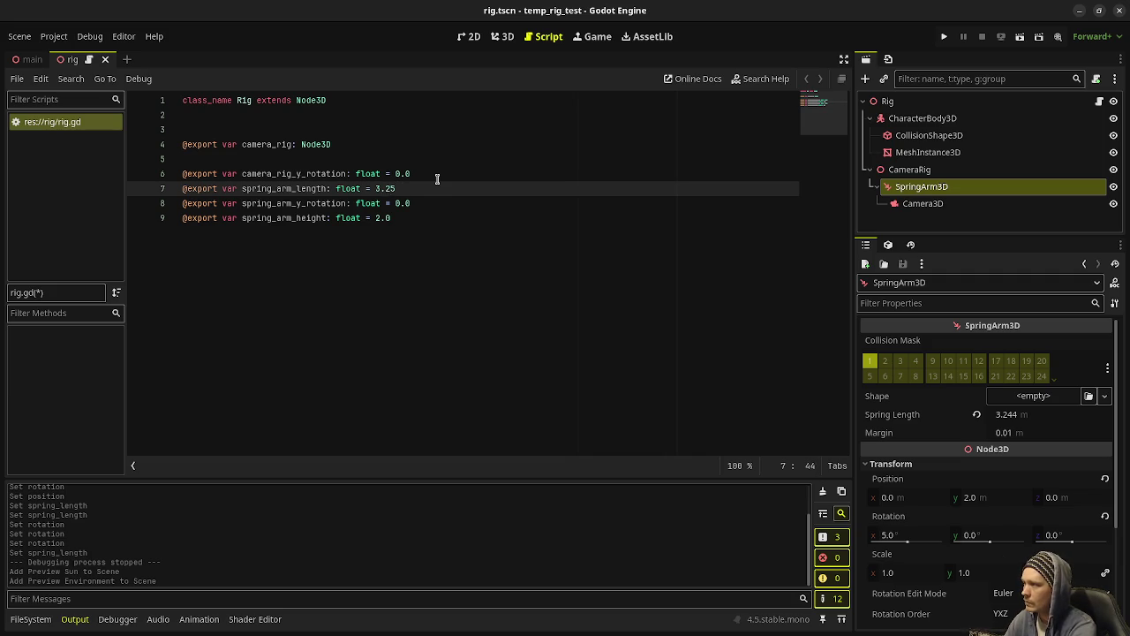
left_click(408, 216)
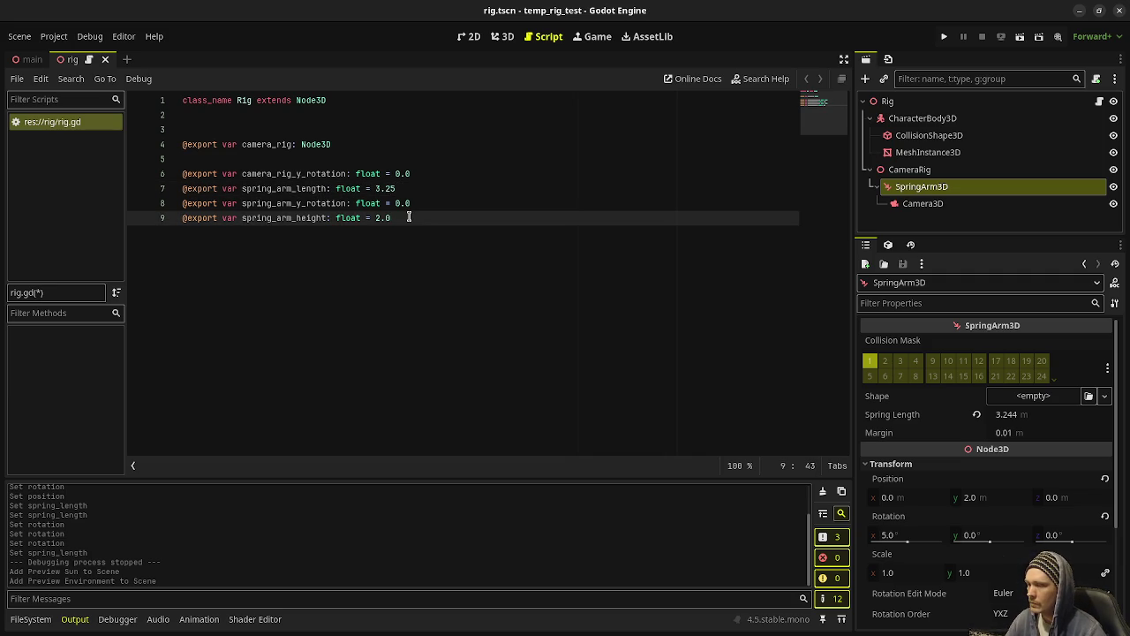
left_click(422, 188)
key("Return")
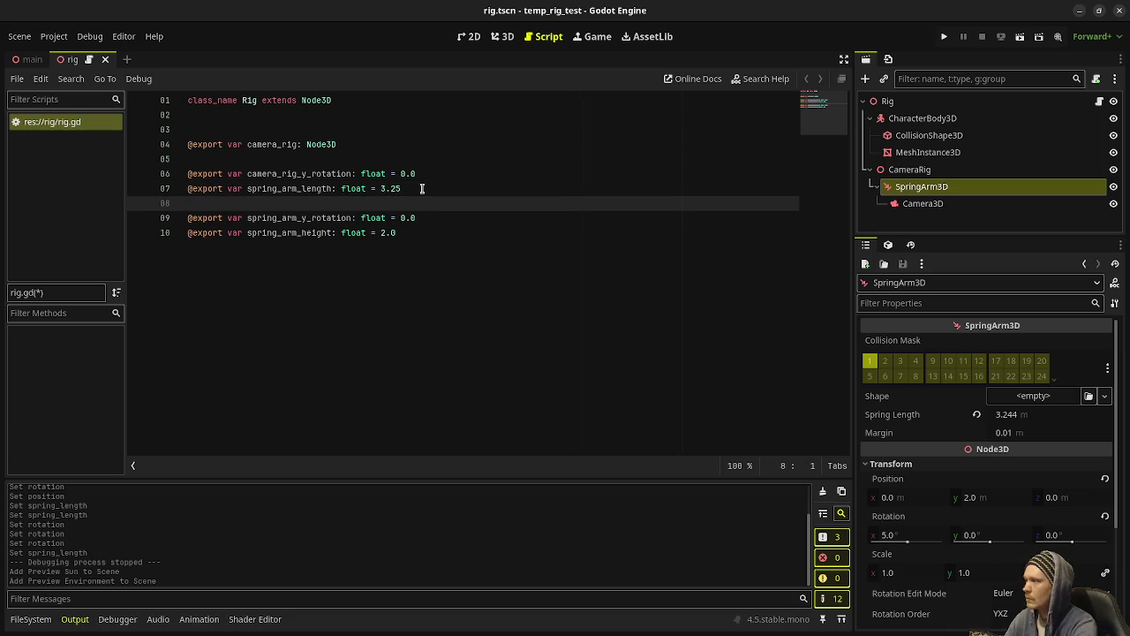
type("@export var ")
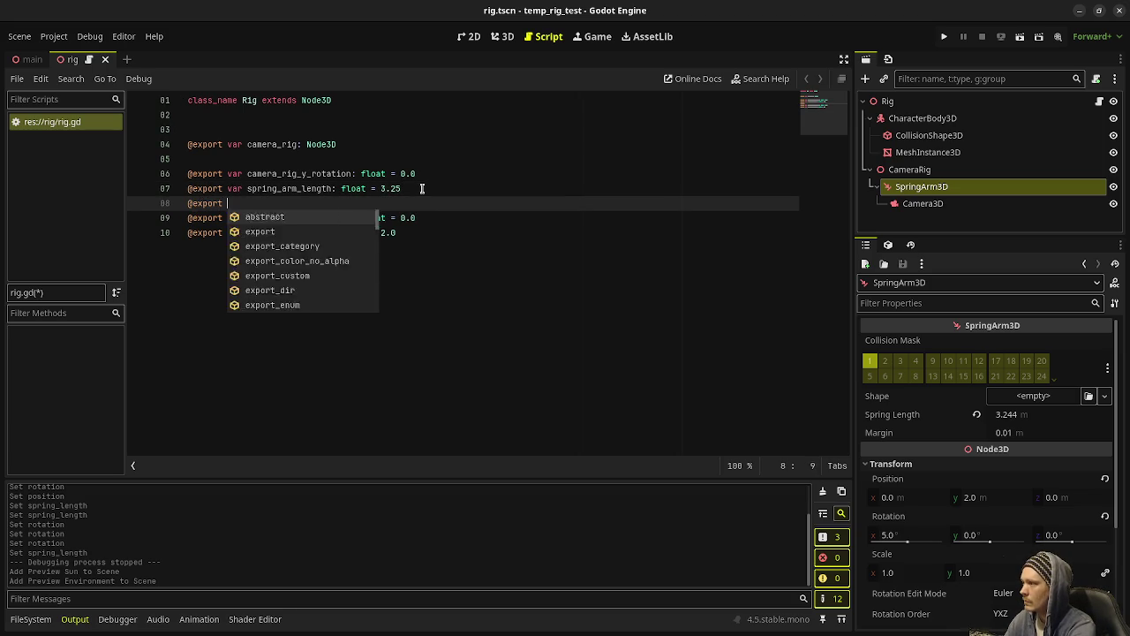
type("spring_arm_pi")
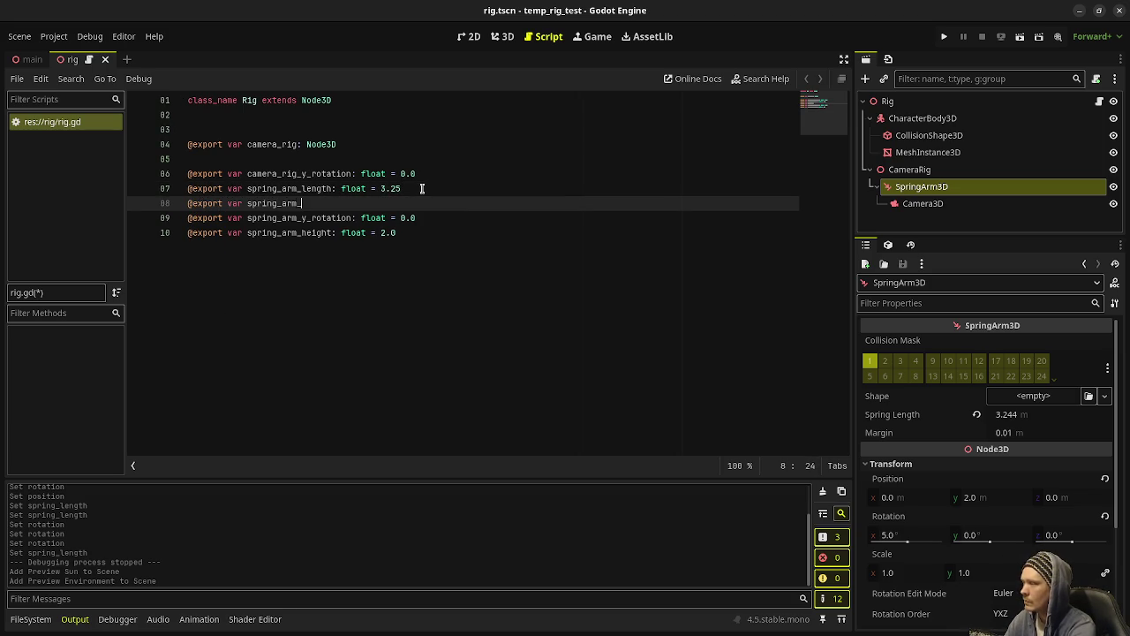
type("tch: float =")
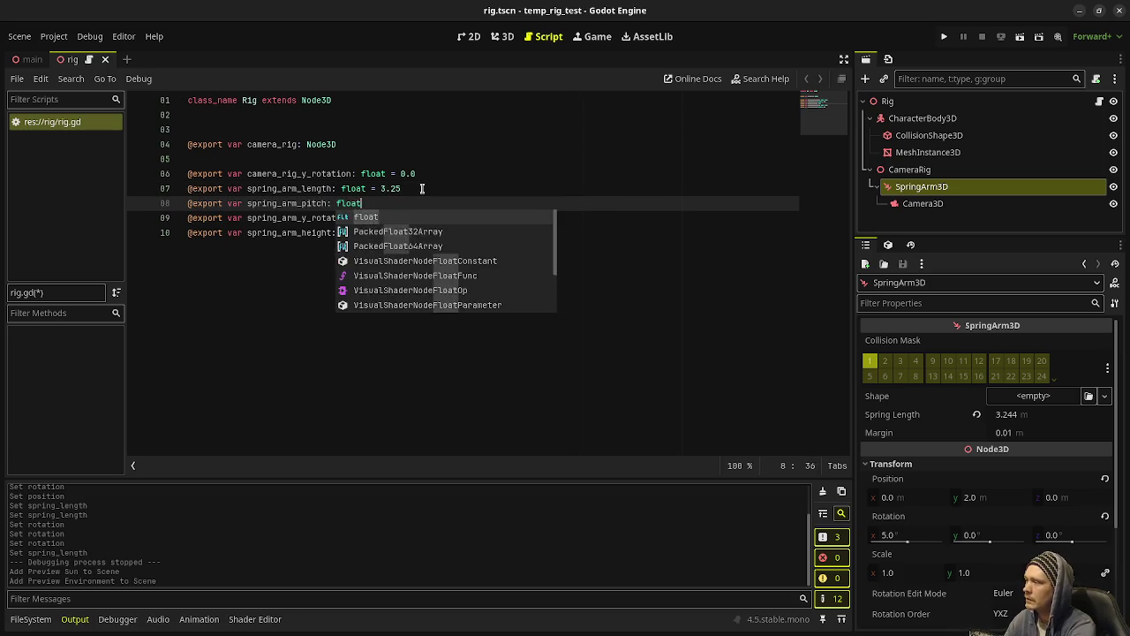
key("BackSpace")
key("BackSpace")
key("BackSpace")
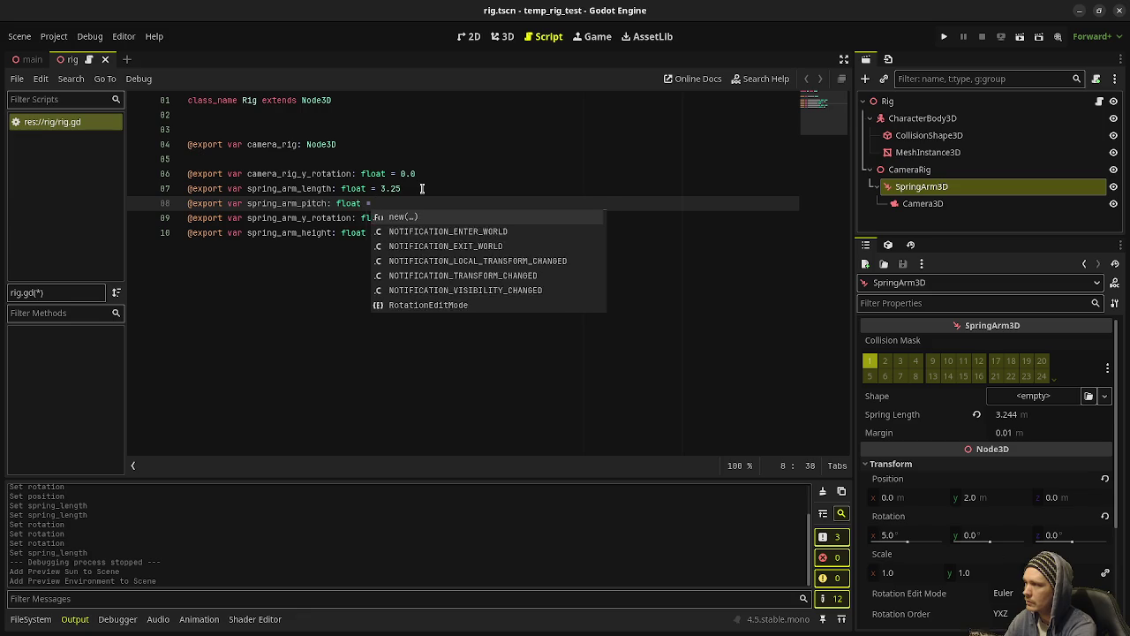
type("= 5.0")
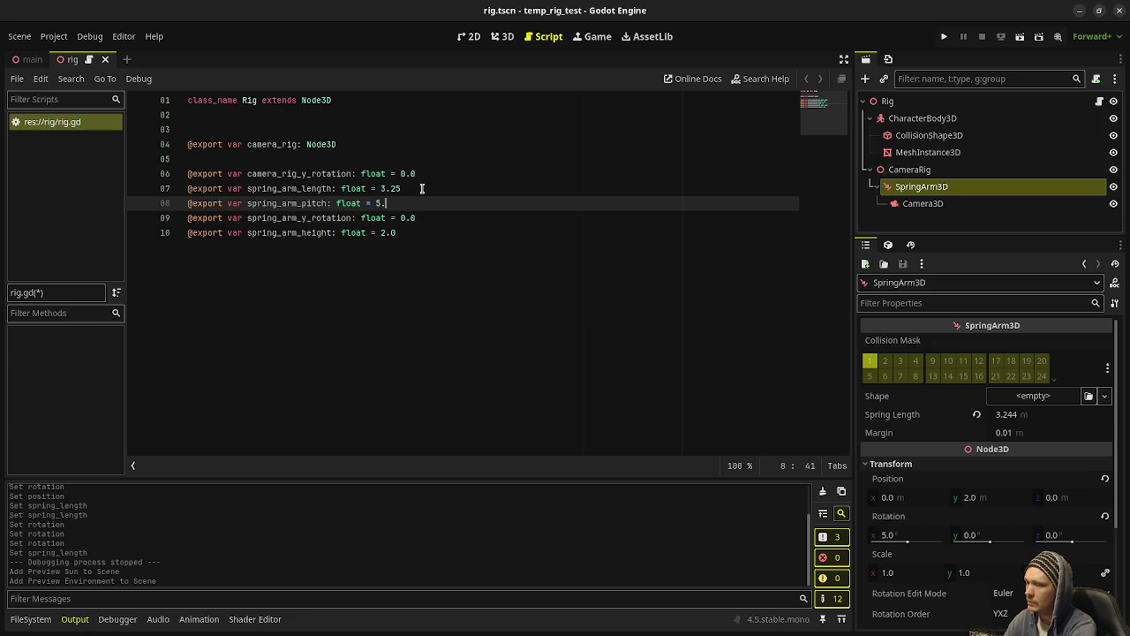
Rename spring_arm_y_rotation to spring_arm_yaw and save rig.gd.
left_click_drag(306, 218, 353, 218)
type("aw")
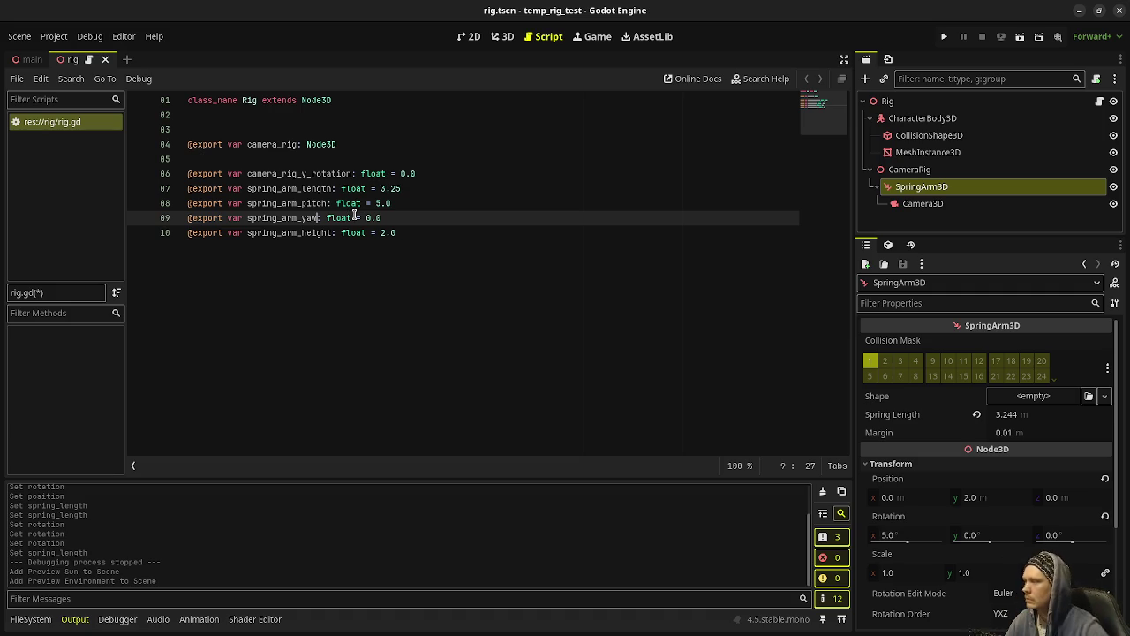
left_click(409, 226)
key("ctrl+s")
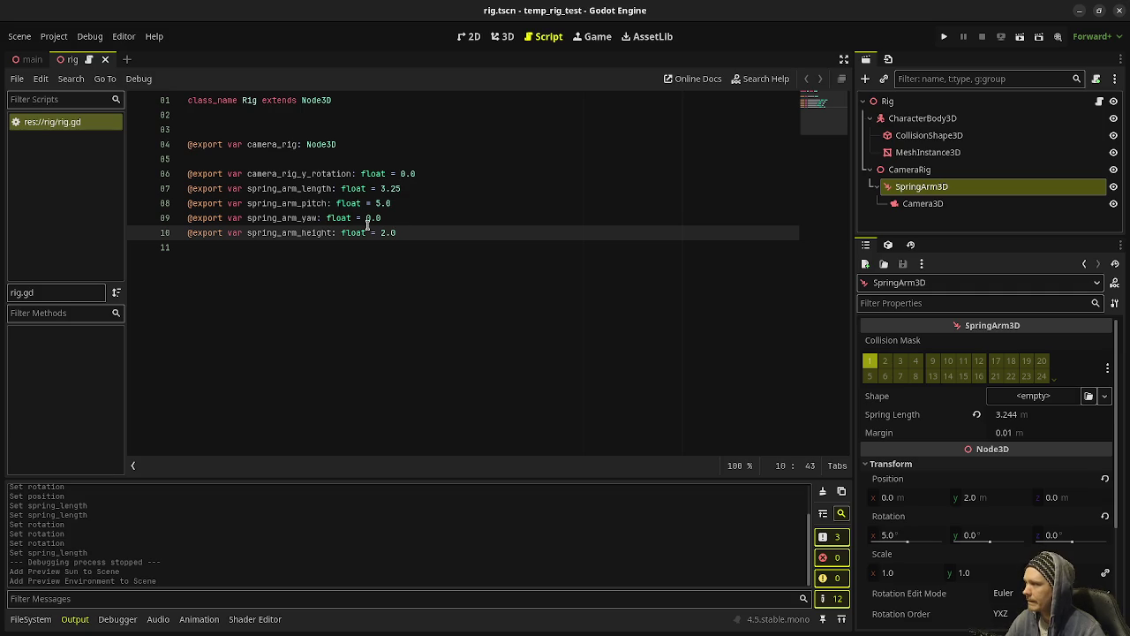
Add a 'func _process(delta: float) -> void:' stub below the exports, its body starting with 'camera'.
left_click(418, 249)
key("Return")
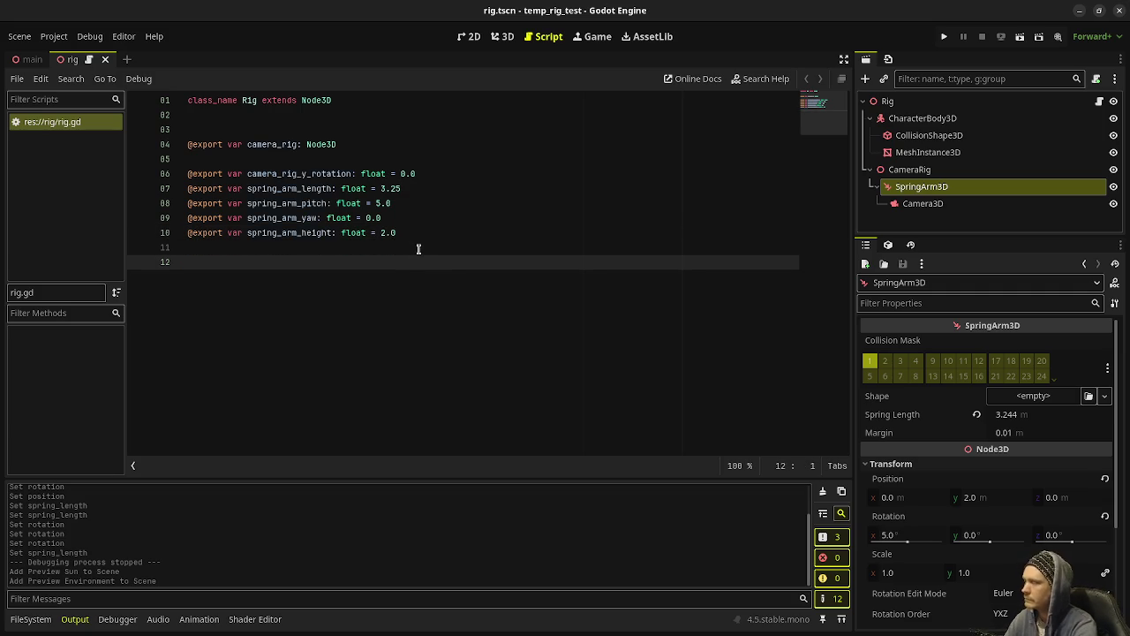
key("Return")
type("func _process")
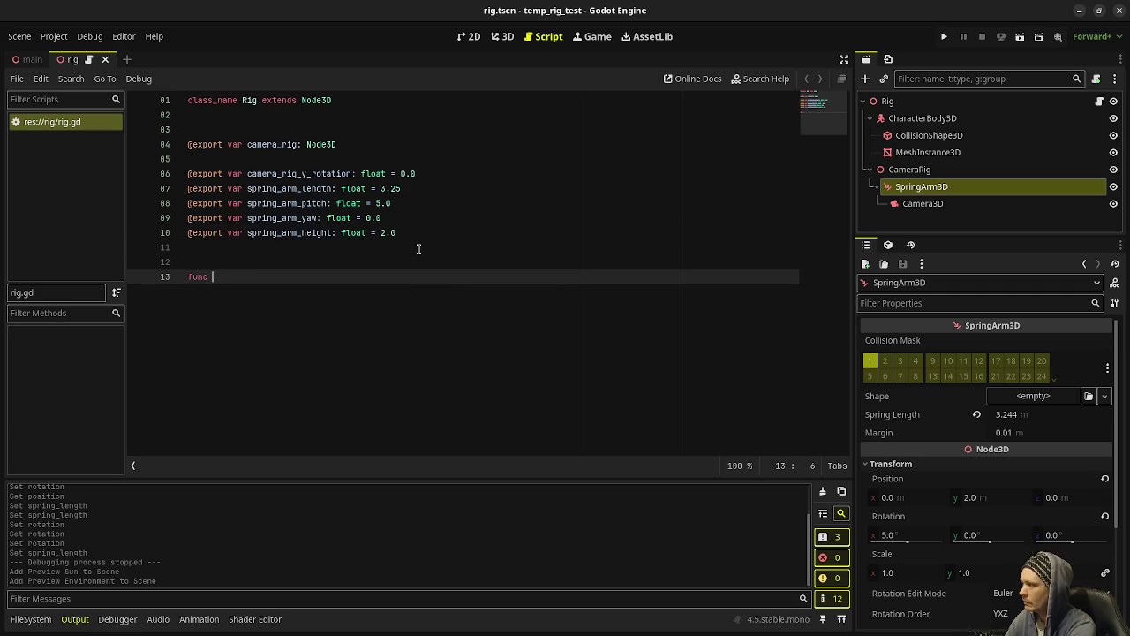
type("(delta:")
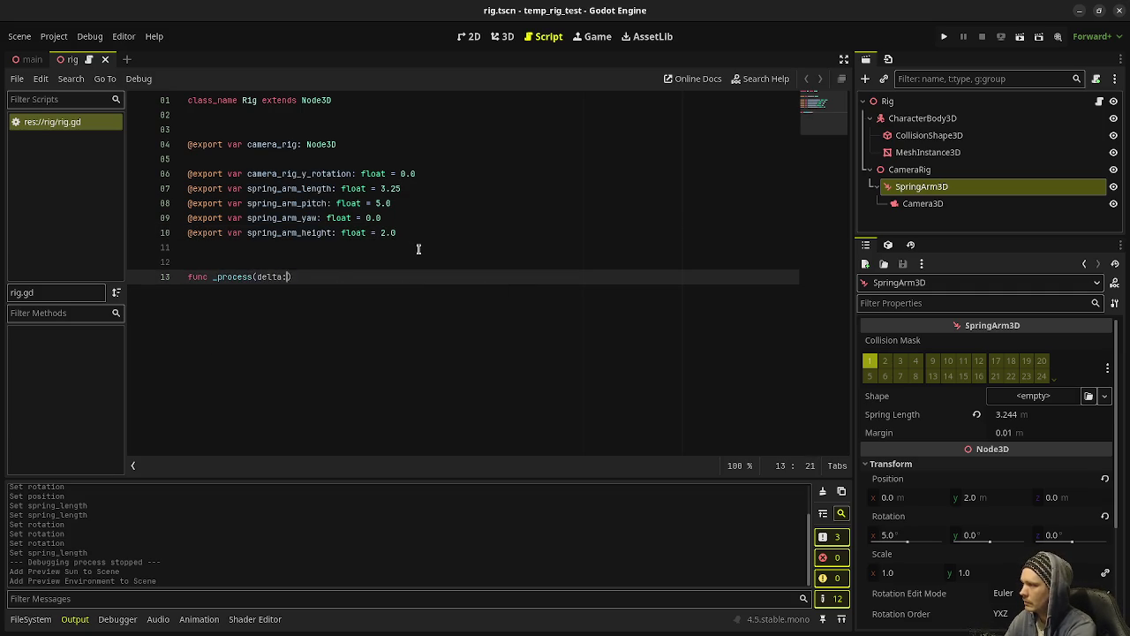
type(" float) -> void:")
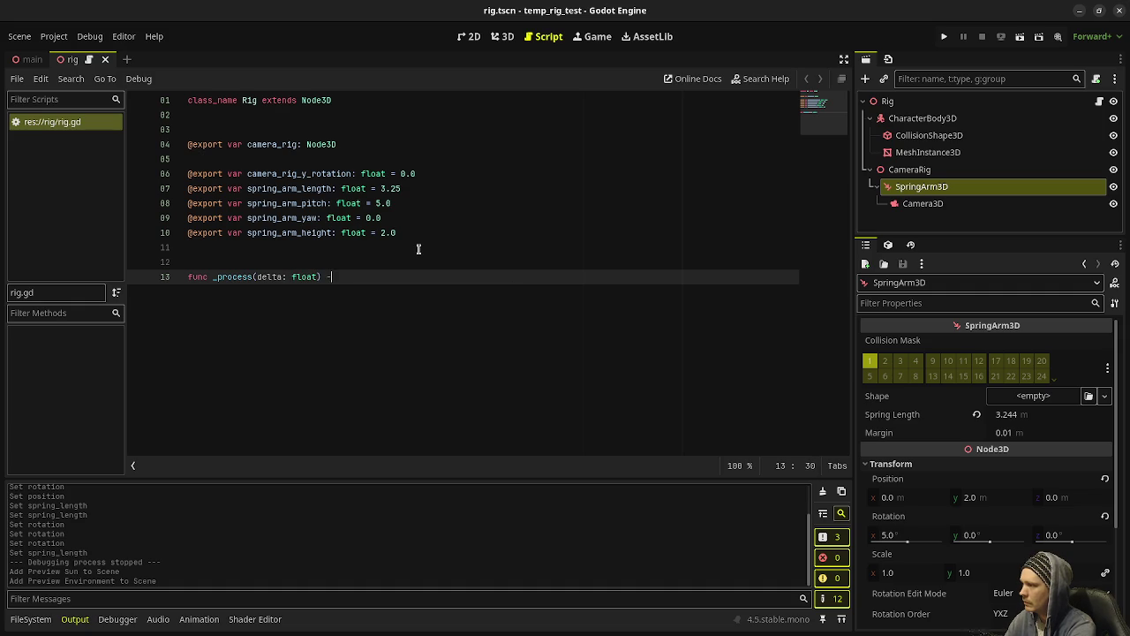
key("Return")
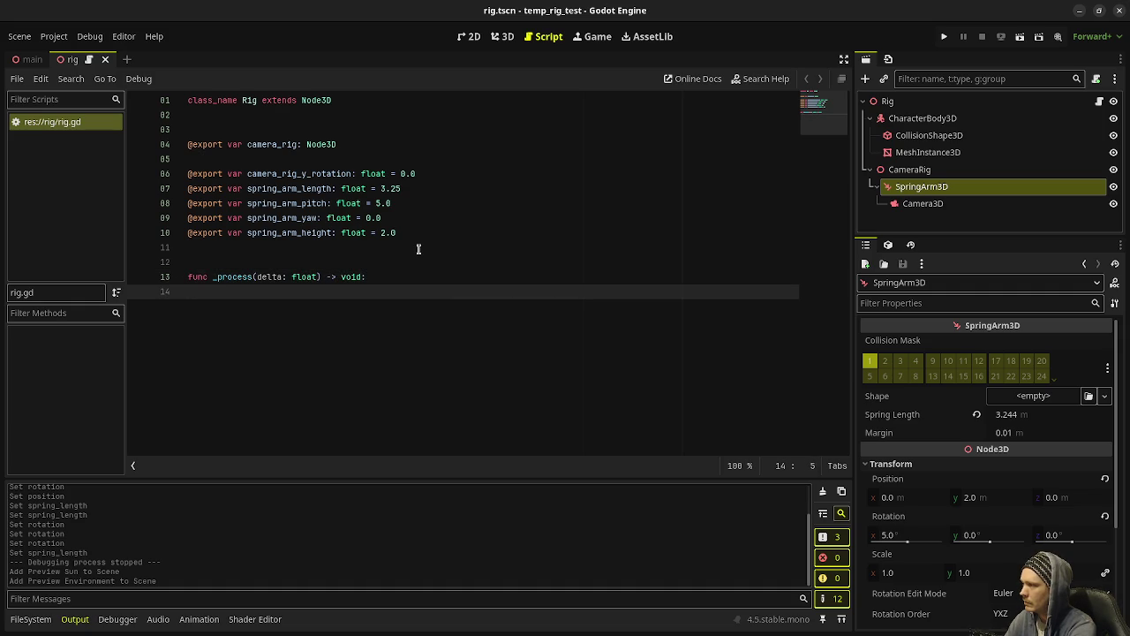
type("camera")
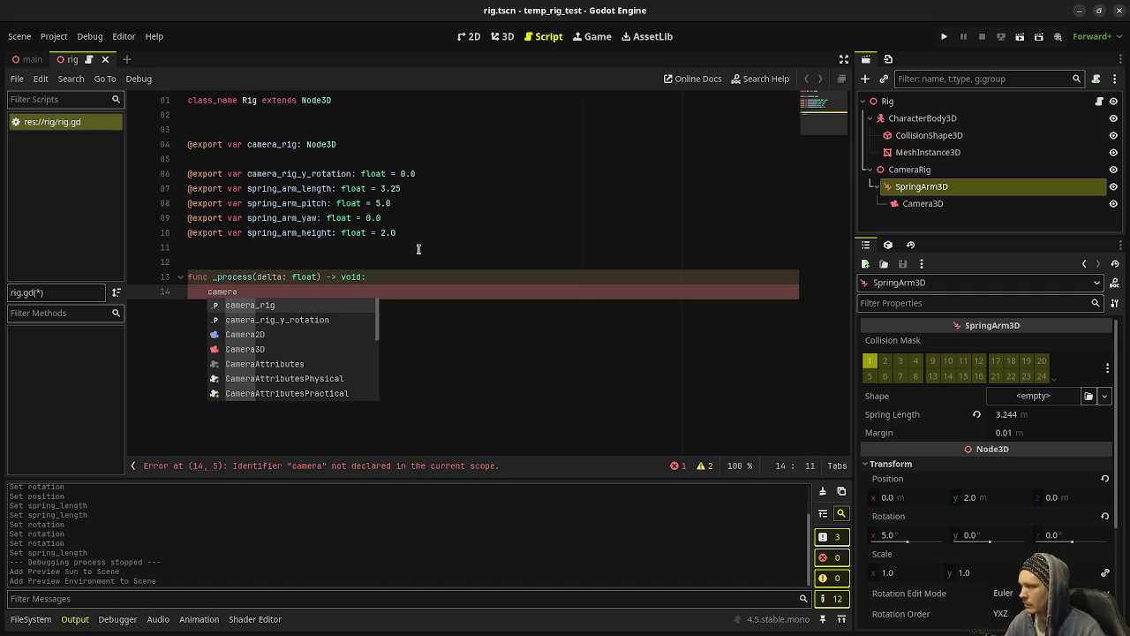
left_click(352, 145)
key("Return")
type("@export va")
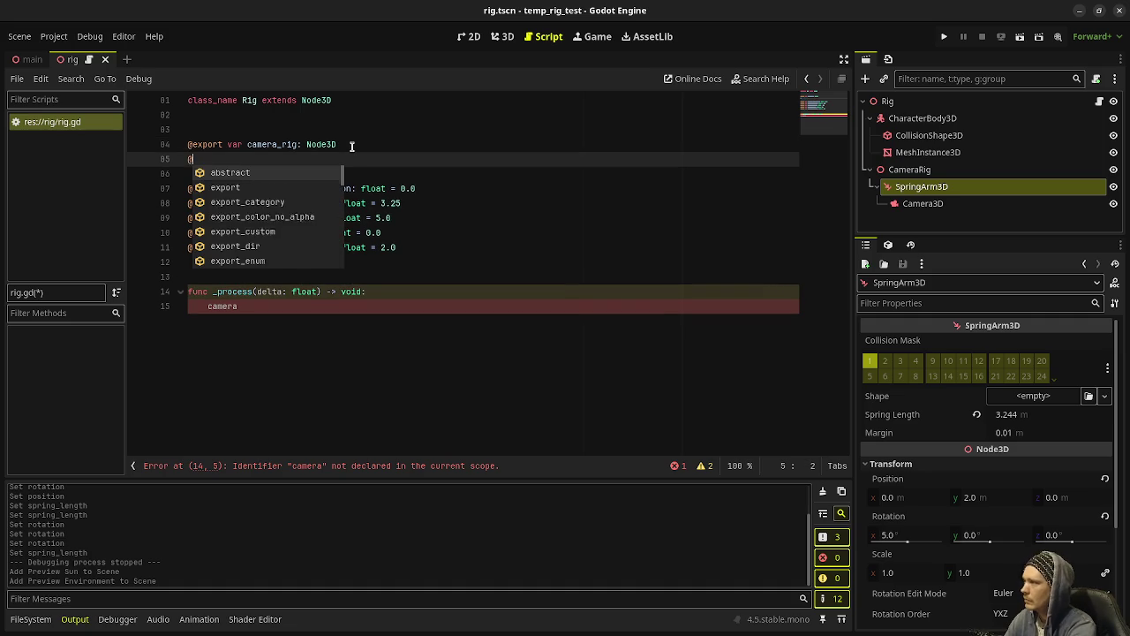
type("r camera_spring")
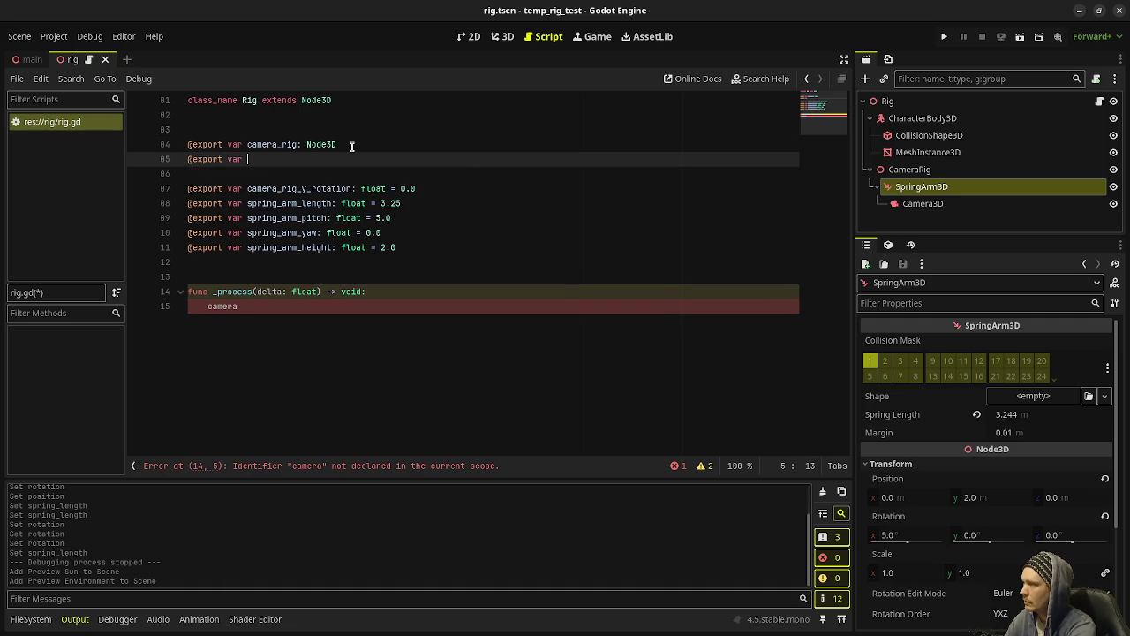
type("_arm: Node")
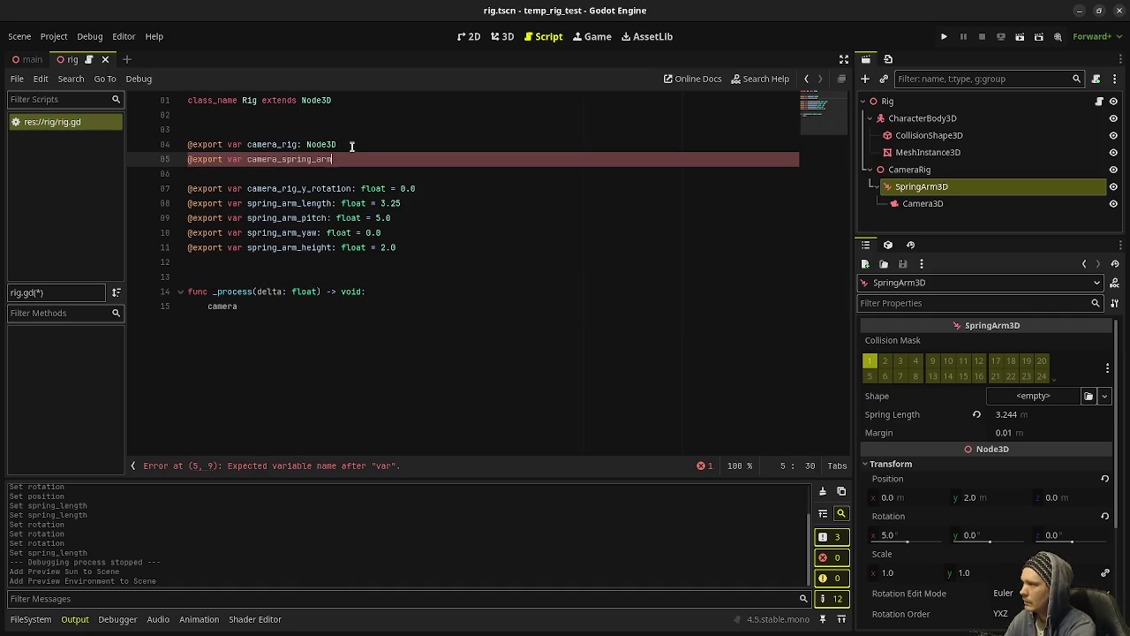
key("BackSpace")
key("BackSpace")
key("BackSpace")
type("SpringArm")
key("Return")
key("ctrl+s")
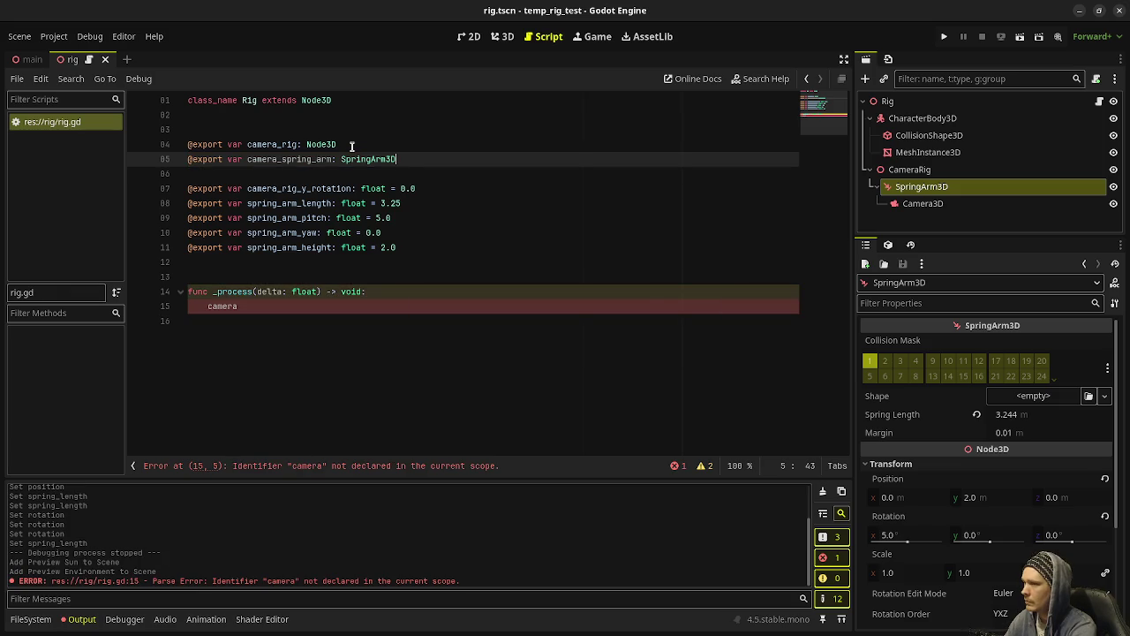
In _process, write 'camera_spring_arm.spring_length = spring_arm_length'.
left_click(239, 306)
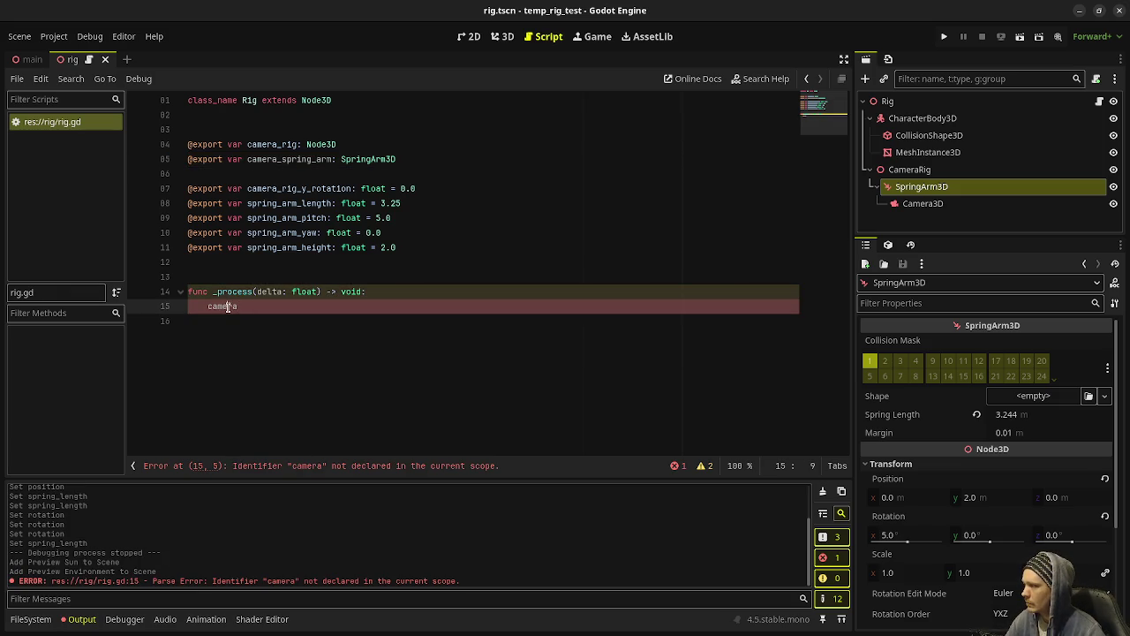
double_click(227, 307)
type("camer")
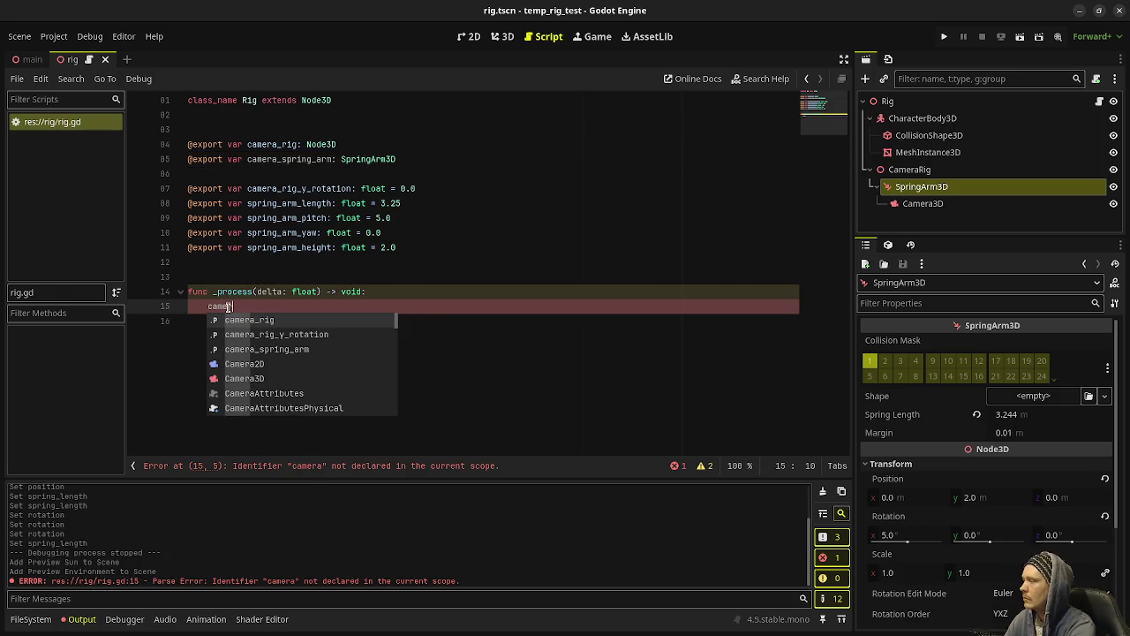
key("Down")
key("Down")
key("Return")
type(".")
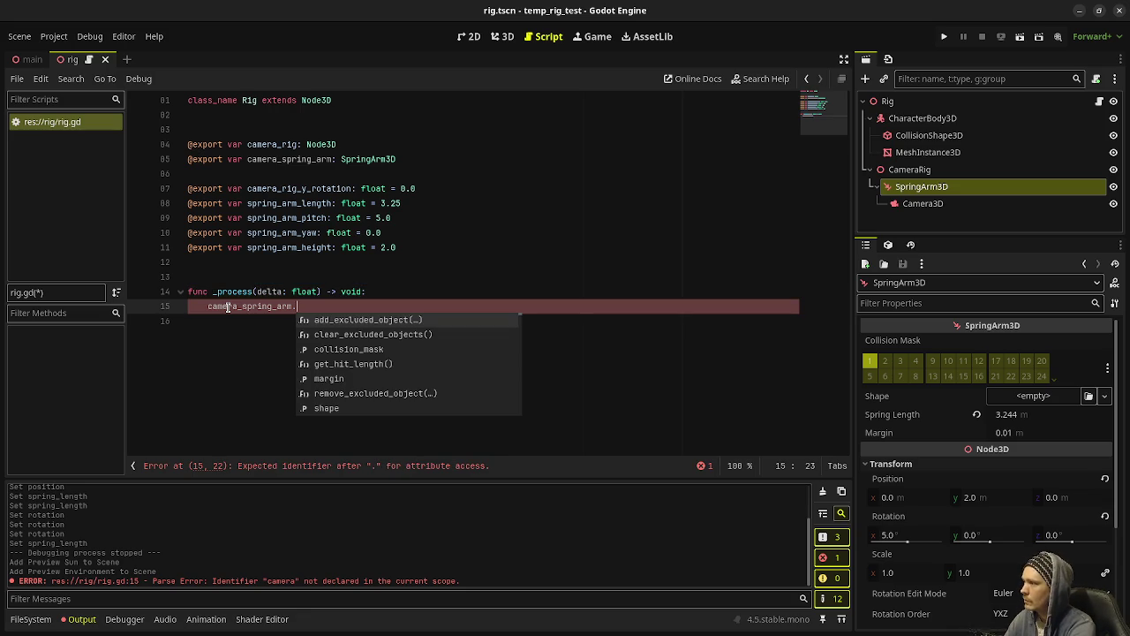
type("spring_length = ")
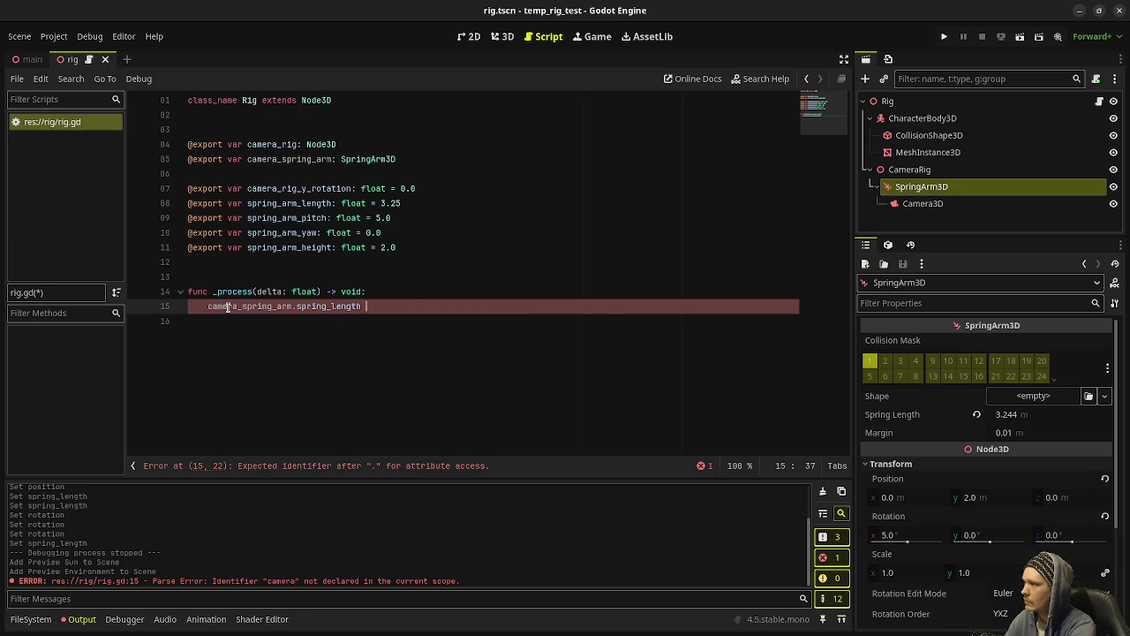
type("spring_arm_lin")
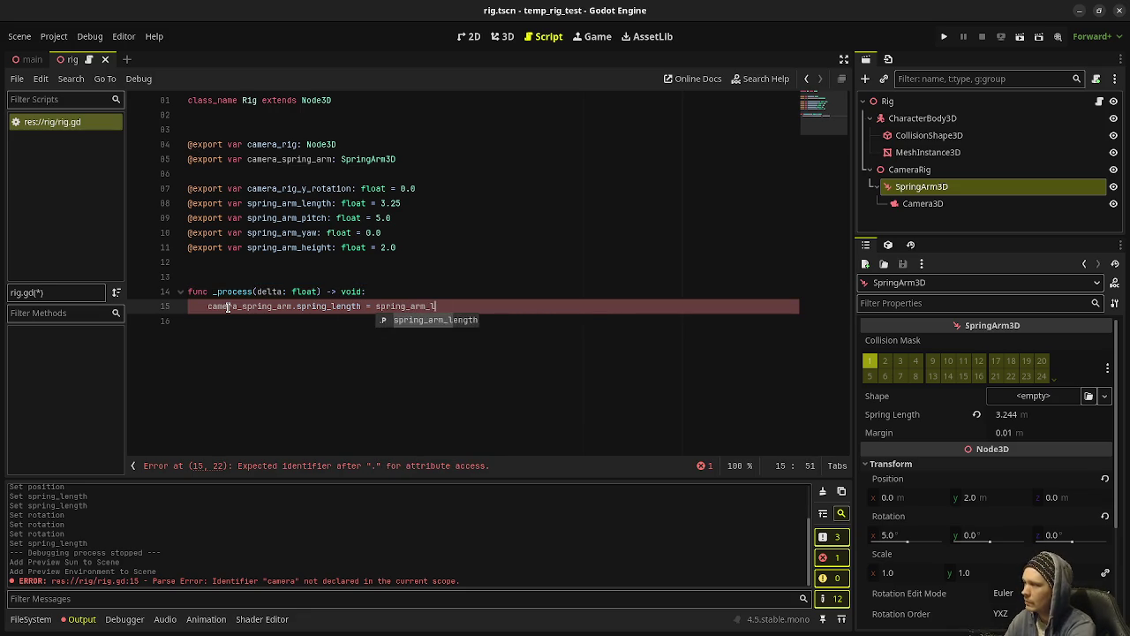
key("BackSpace")
key("BackSpace")
key("Return")
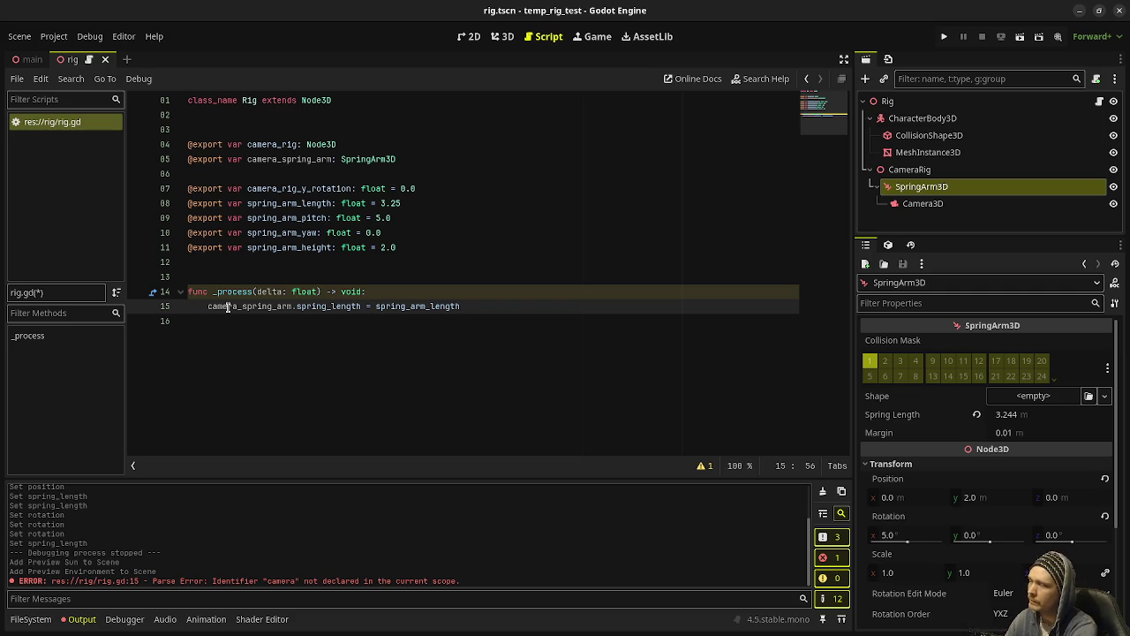
Add 'camera_spring_arm.rotation_degrees.x = spring_arm_pitch' inside _process.
key("Return")
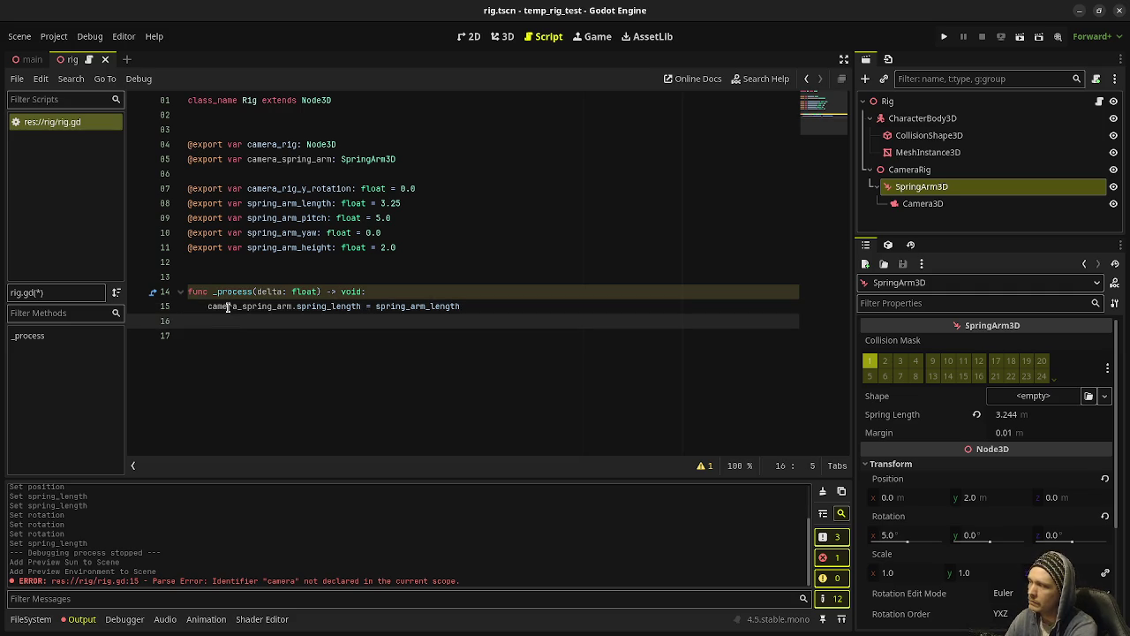
type("camera_spri")
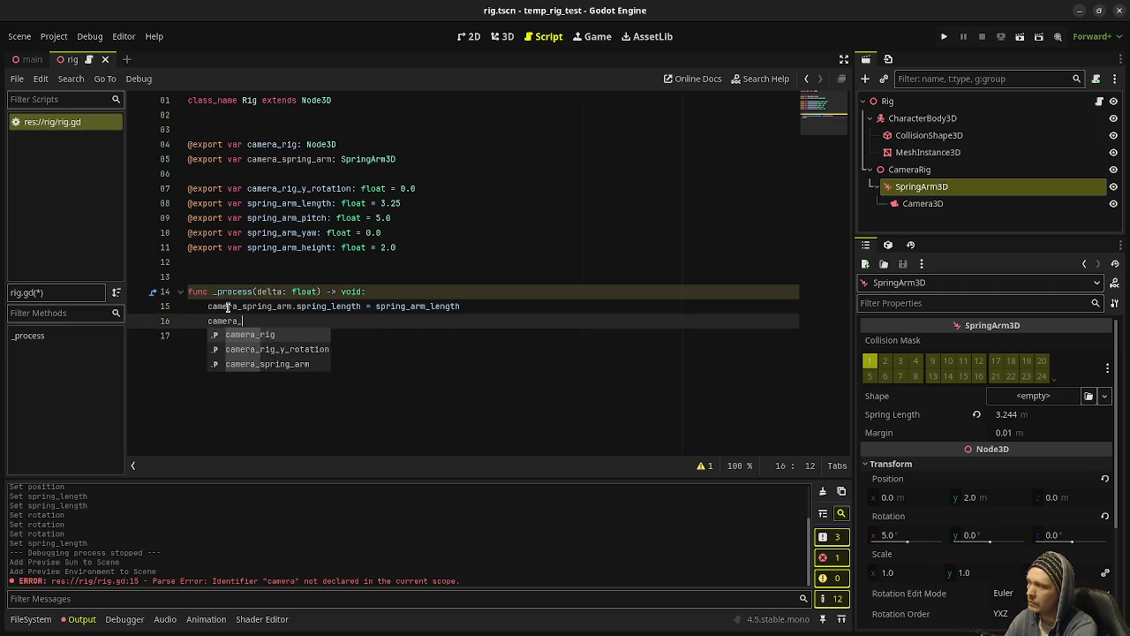
type("ng_arm.")
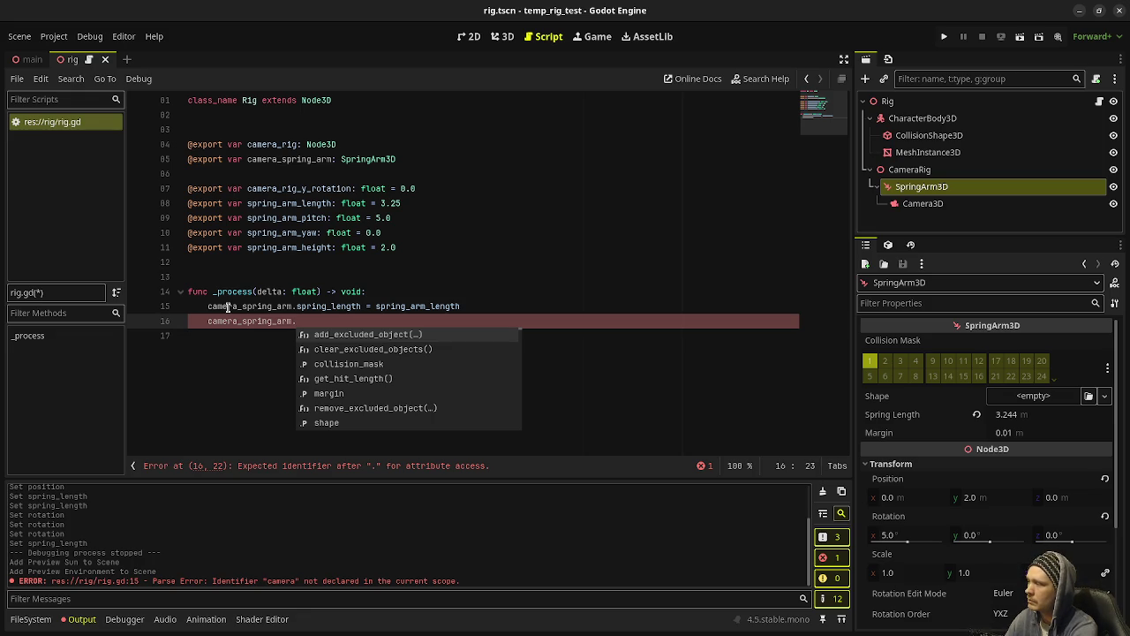
type("spri")
key("BackSpace")
key("BackSpace")
key("BackSpace")
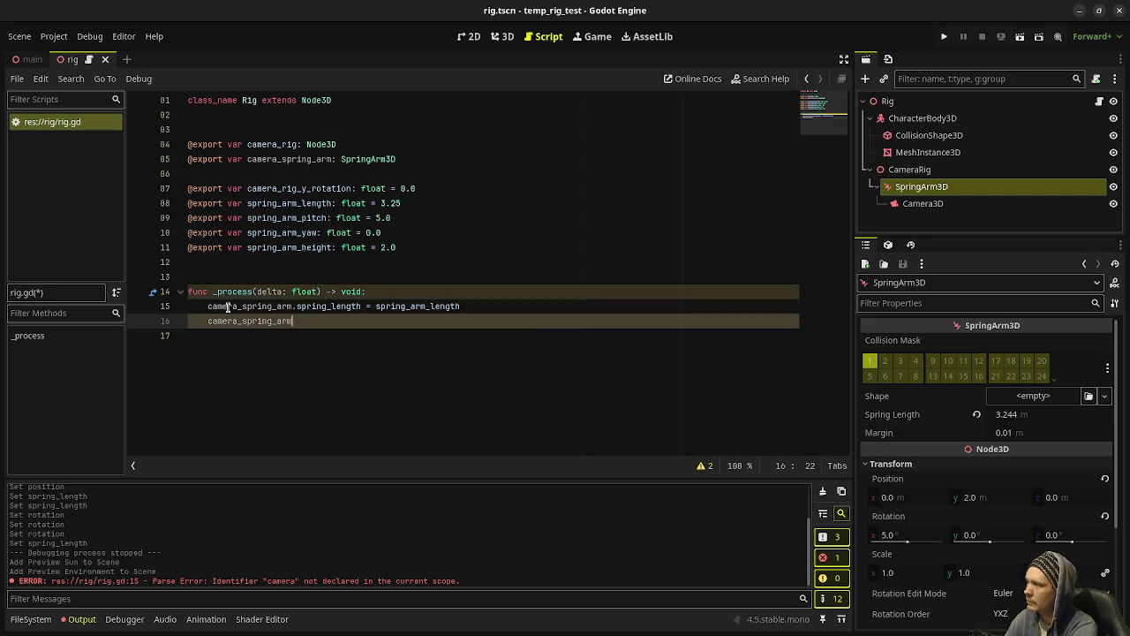
type(".")
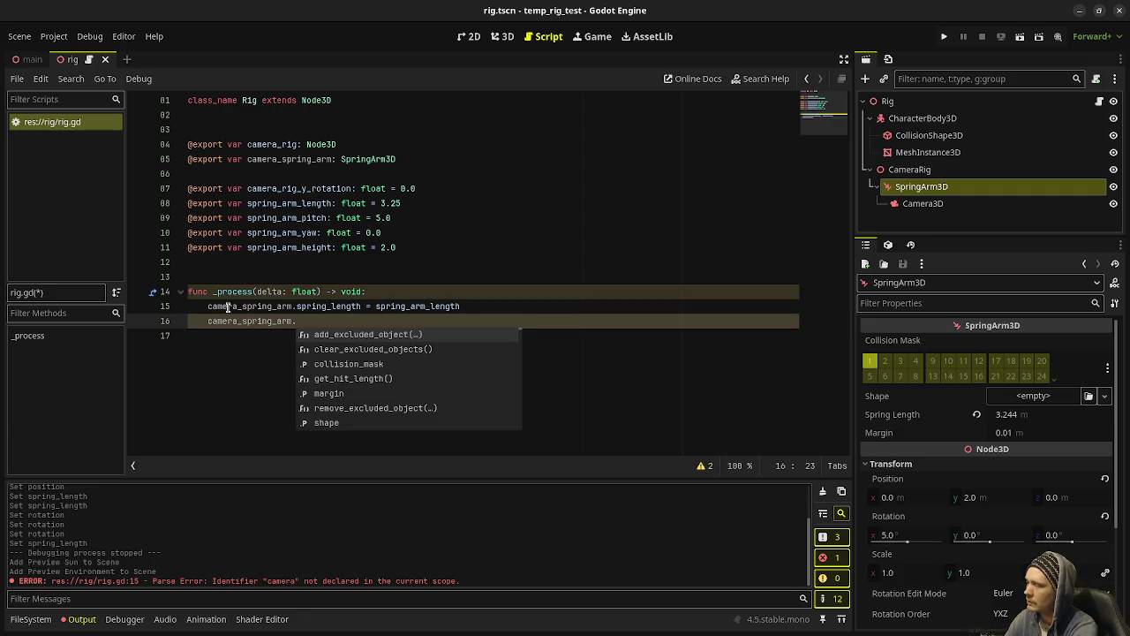
type("rotation_degr")
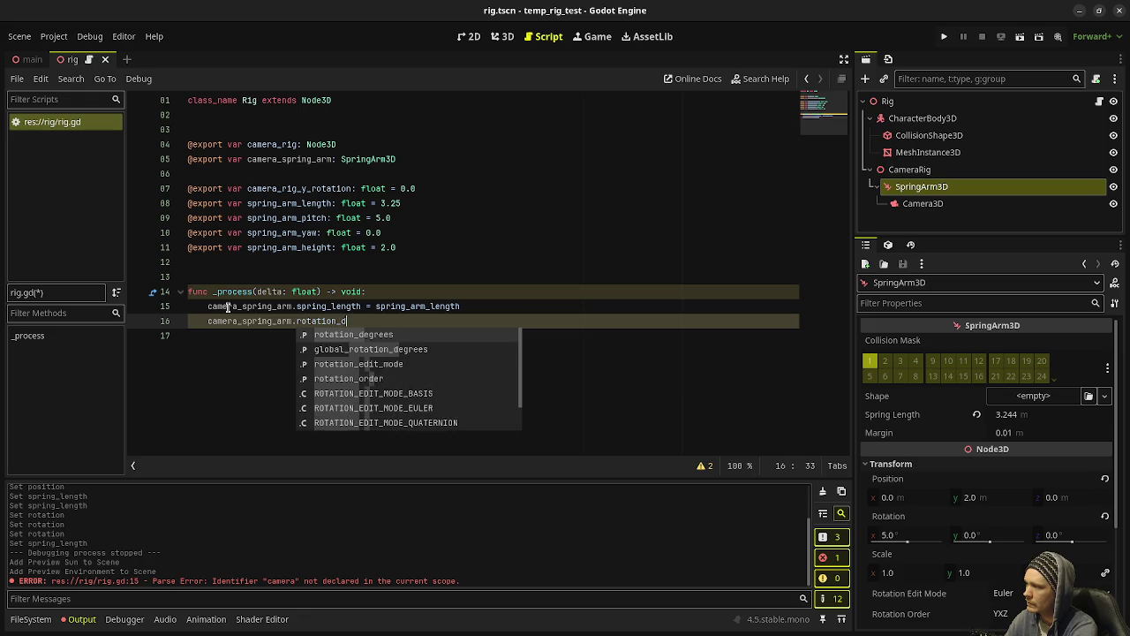
type("ees.x")
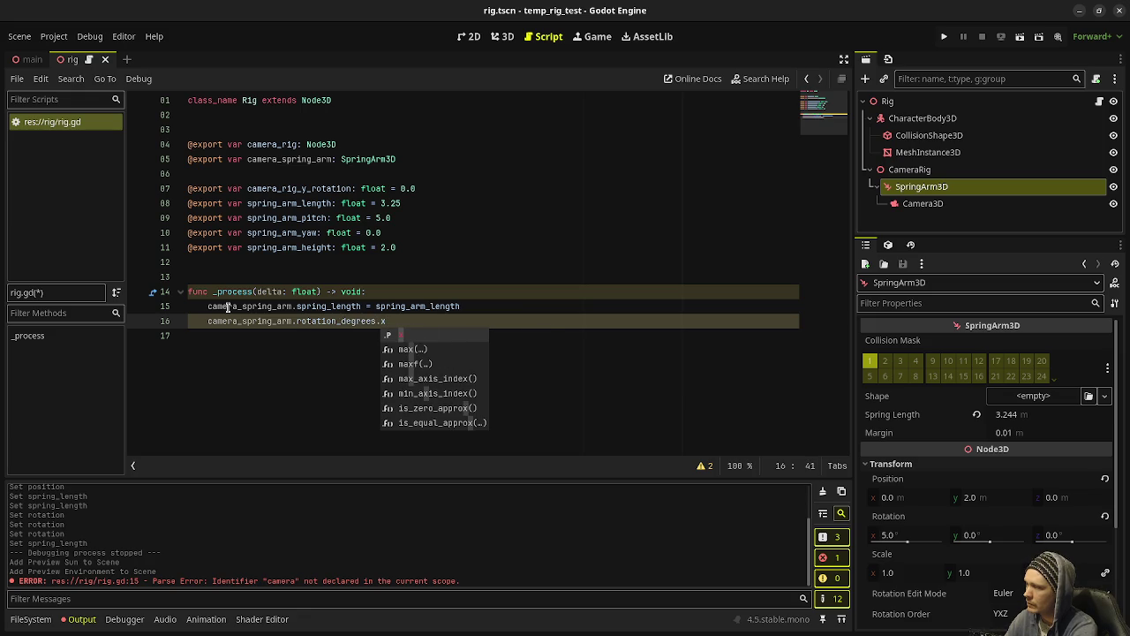
type(" = ")
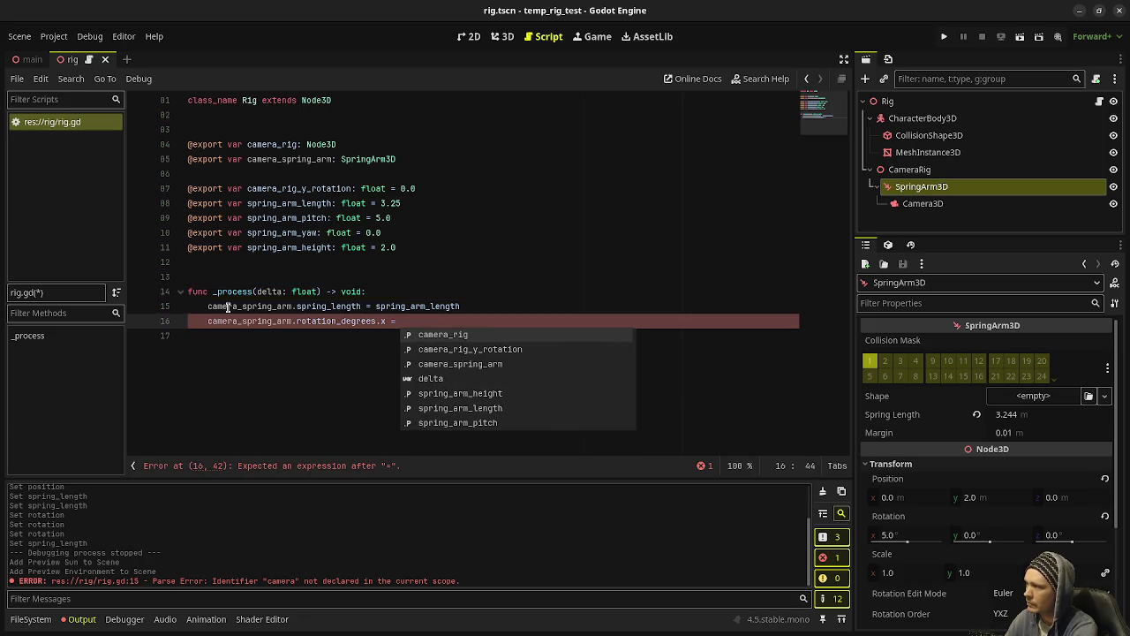
type("spring_arm_pitch")
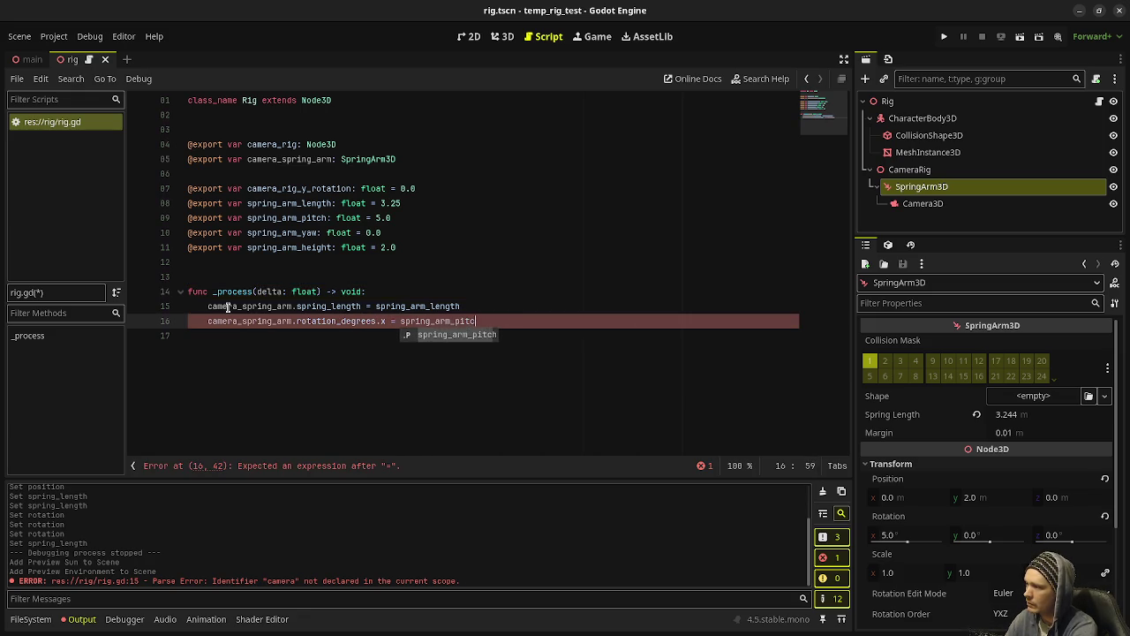
Add lines setting rotation_degrees.y to spring_arm_yaw and position.y to spring_arm_height.
key("Return")
type("camera_spring_ar")
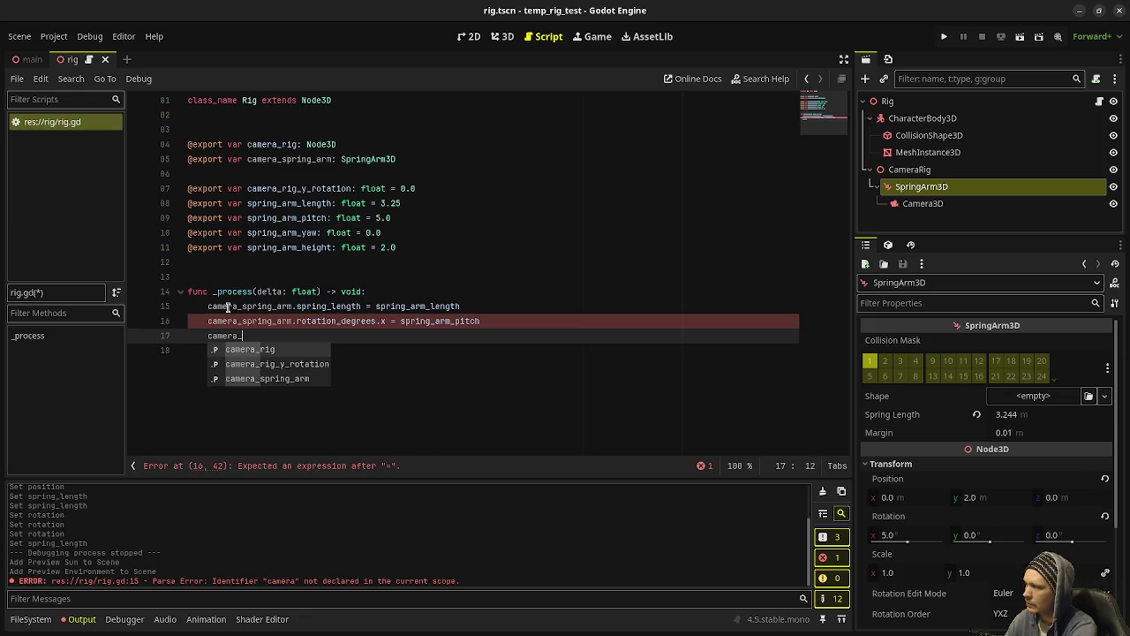
type("m.rotation_")
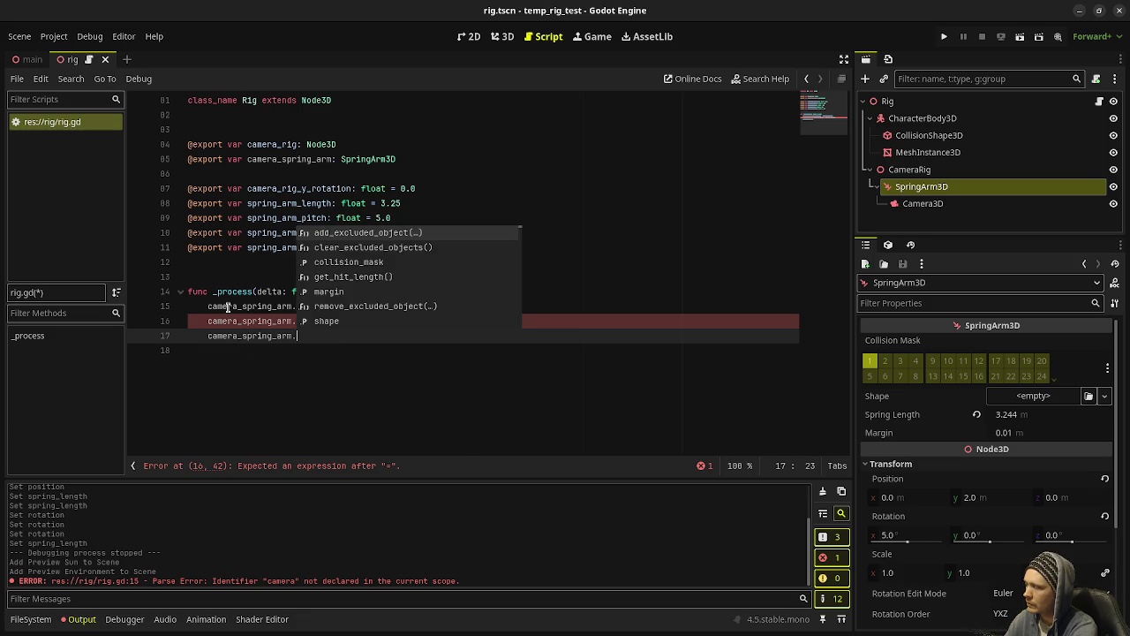
type("degrees.y ")
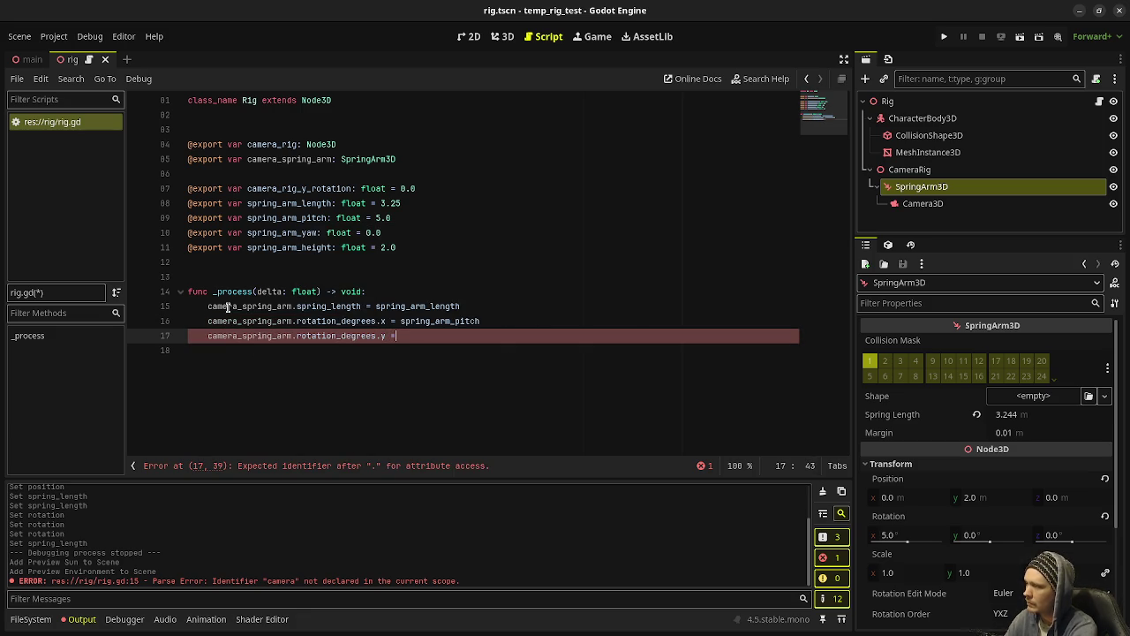
type("= spring_arm_ya")
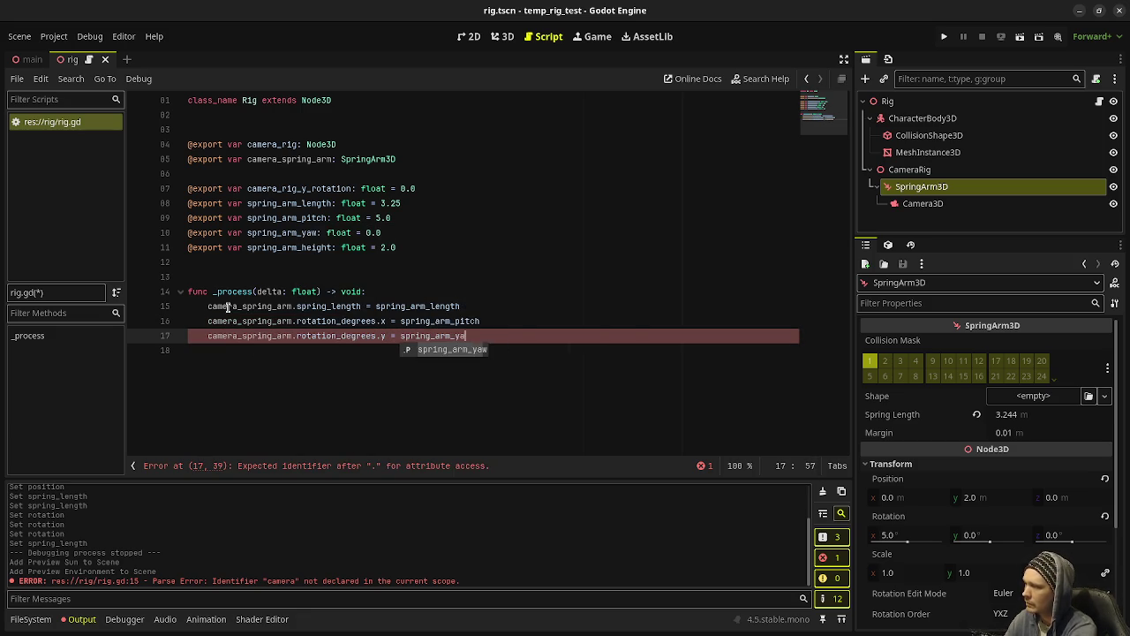
type("w")
key("Return")
type("camera_sp")
key("Return")
type(".")
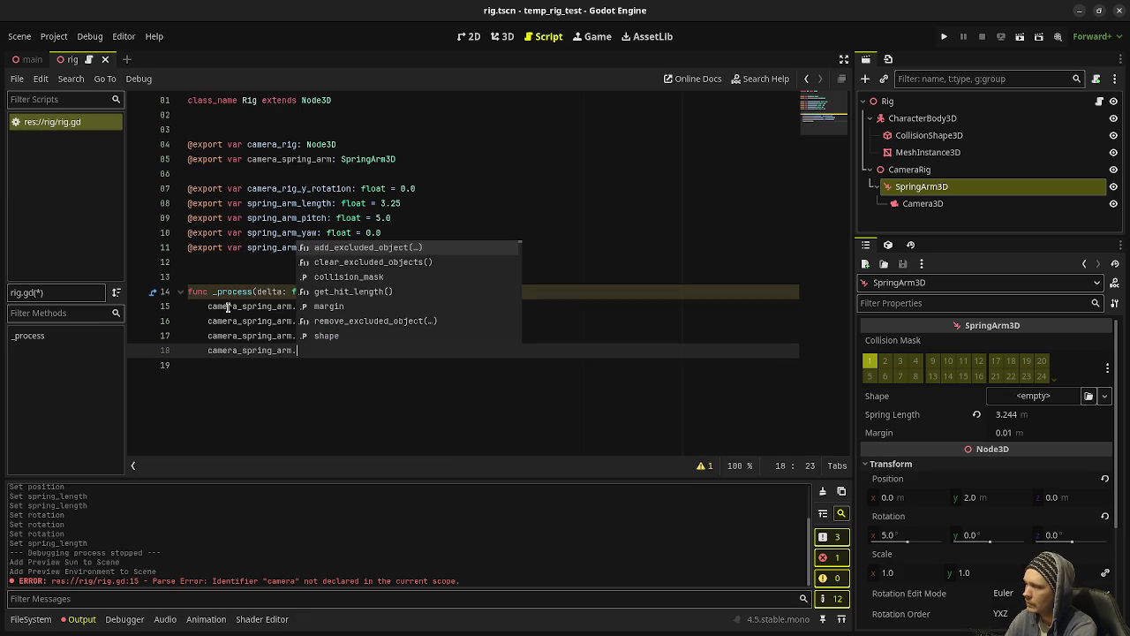
type("position.y =")
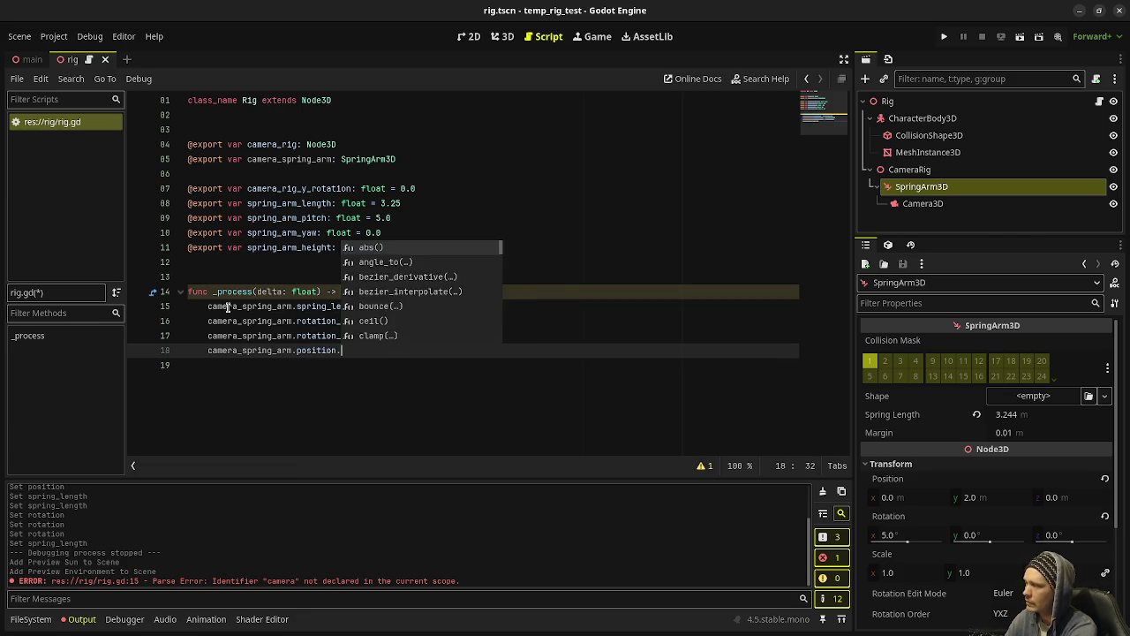
type(" spring_arm_hei")
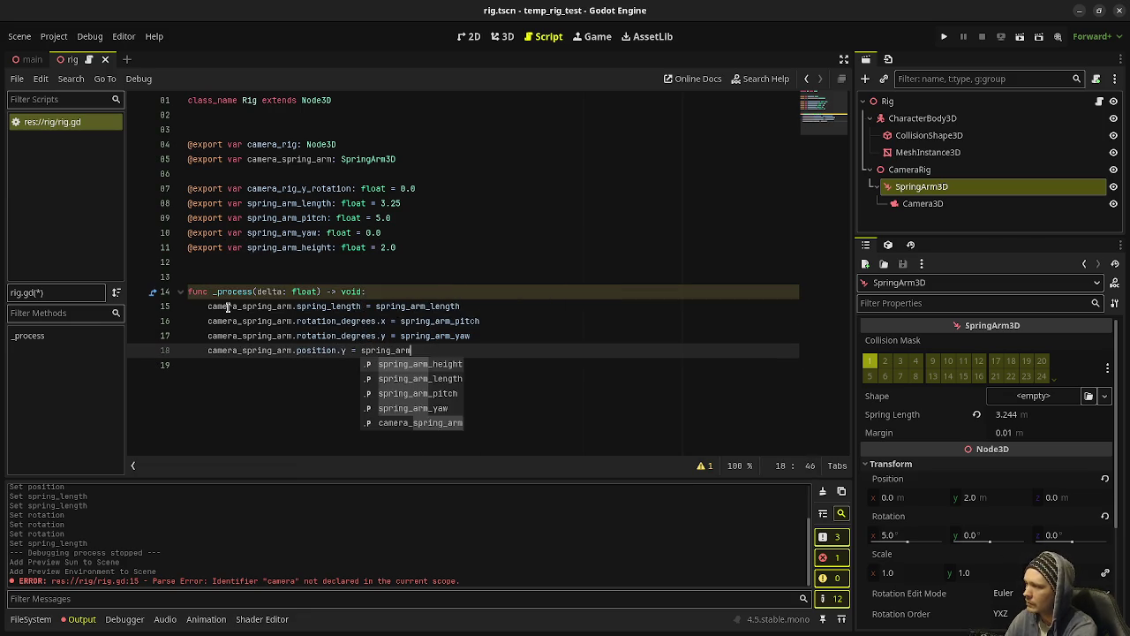
type("ght")
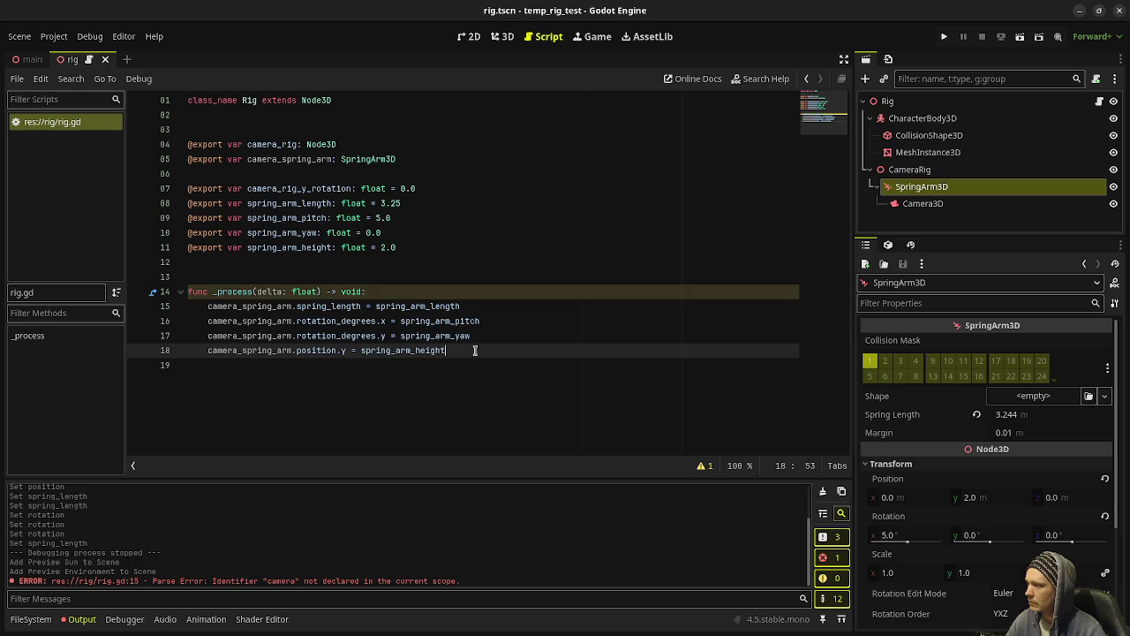
left_click(429, 336)
Move the yaw line above the pitch line, test-run the game and stop the failed run.
key("alt+Up")
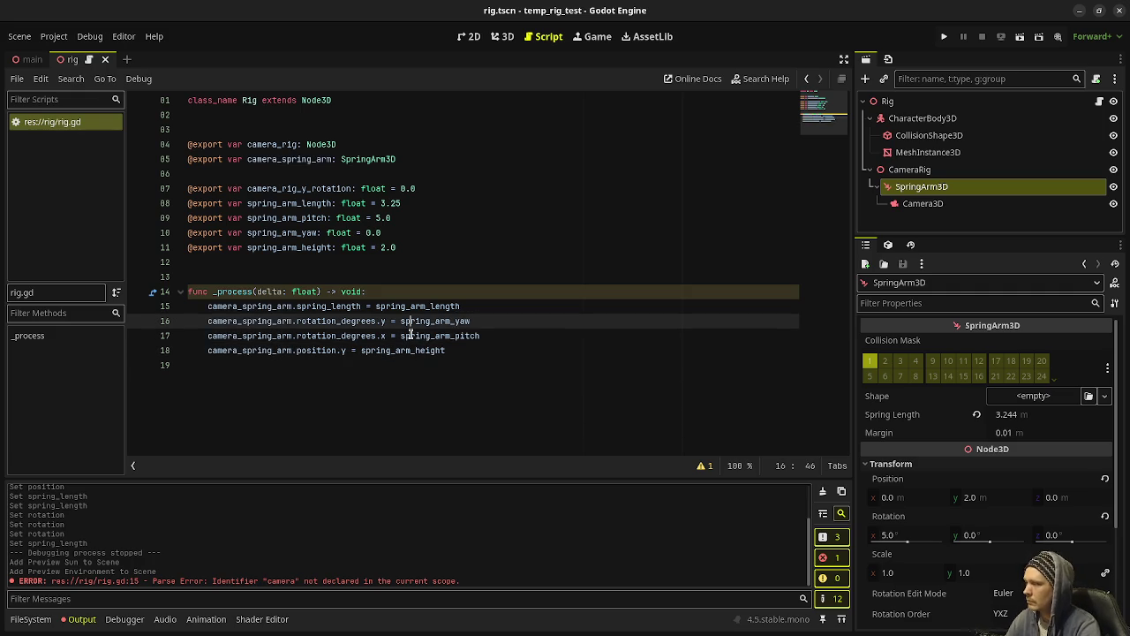
key("F5")
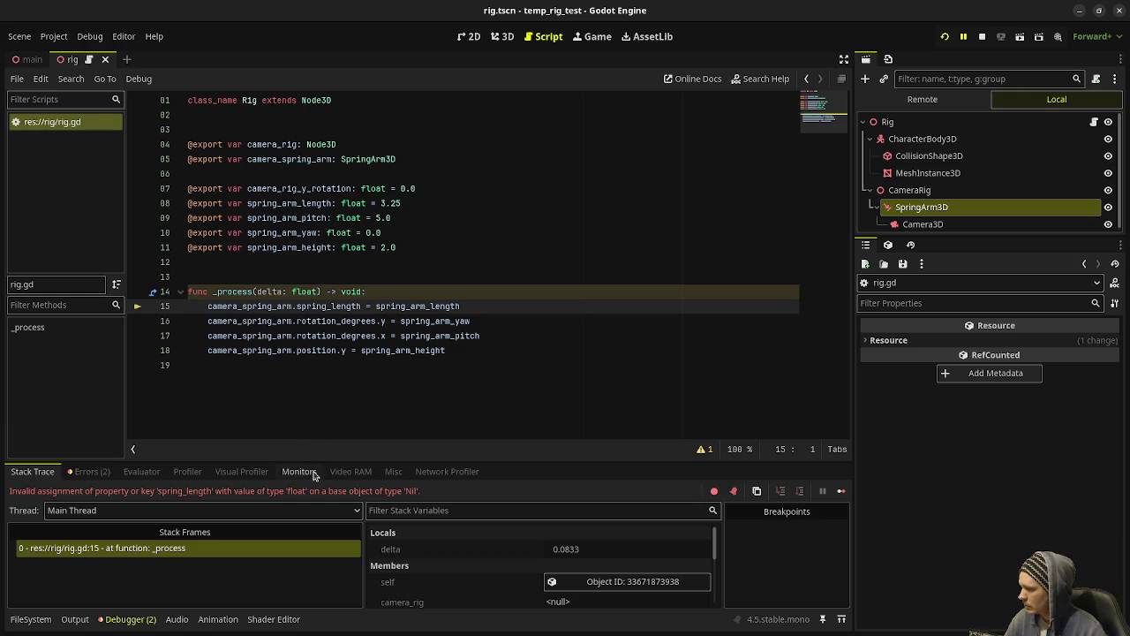
left_click(982, 36)
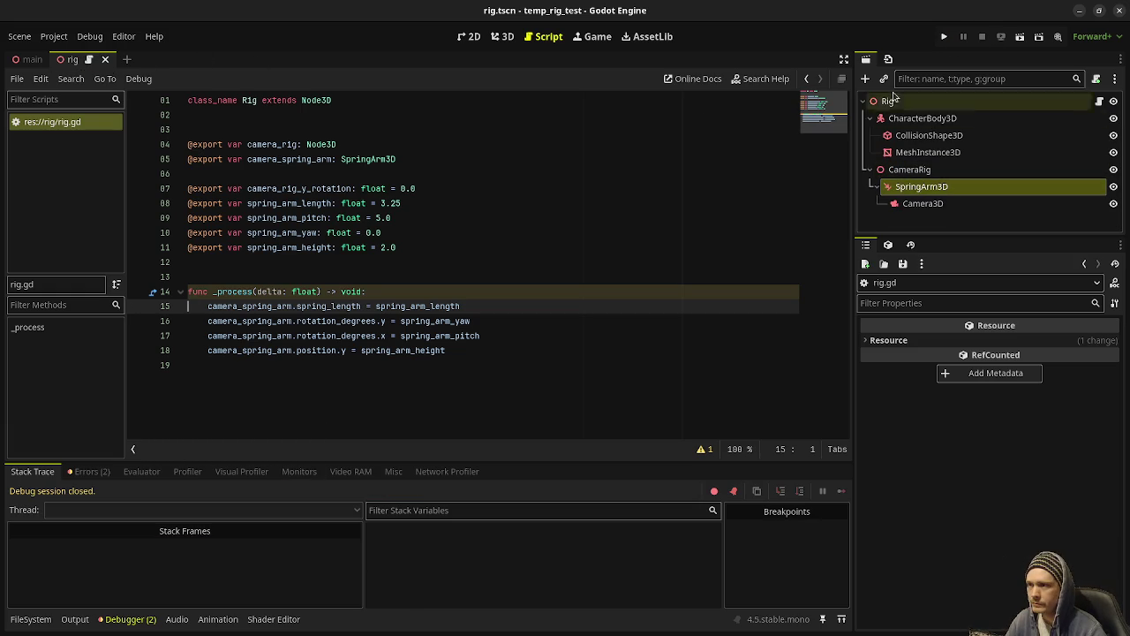
Assign CameraRig to the Rig node's Camera Rig field, then save and run again.
left_click(1078, 104)
mouse_move(911, 173)
left_mouse_down()
mouse_move(1040, 344)
mouse_move(1006, 343)
mouse_move(1038, 359)
left_mouse_up()
key("F5")
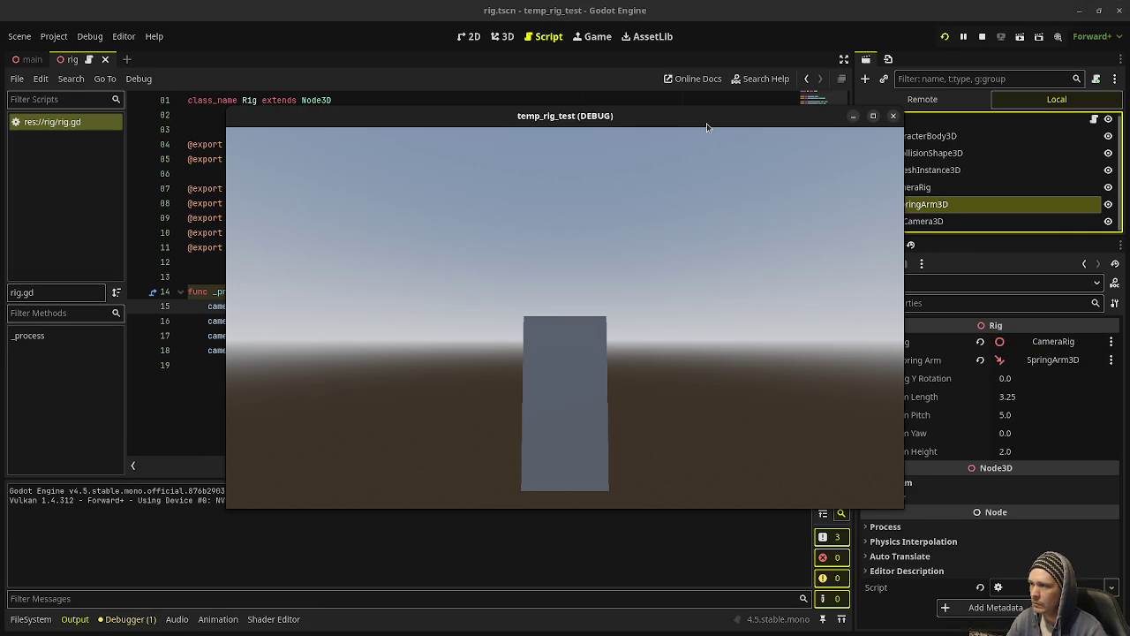
Move the game window to view the box, stop the game, and return to main.tscn.
mouse_move(706, 124)
left_mouse_down()
mouse_move(552, 125)
mouse_move(600, 144)
left_mouse_up()
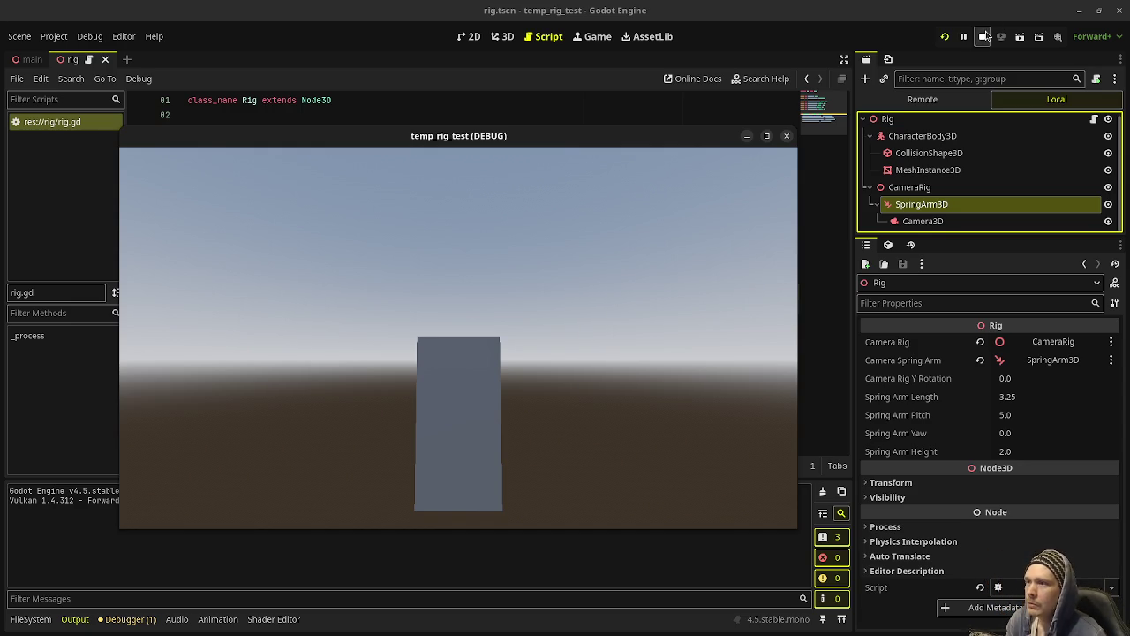
left_click(982, 36)
left_click(32, 60)
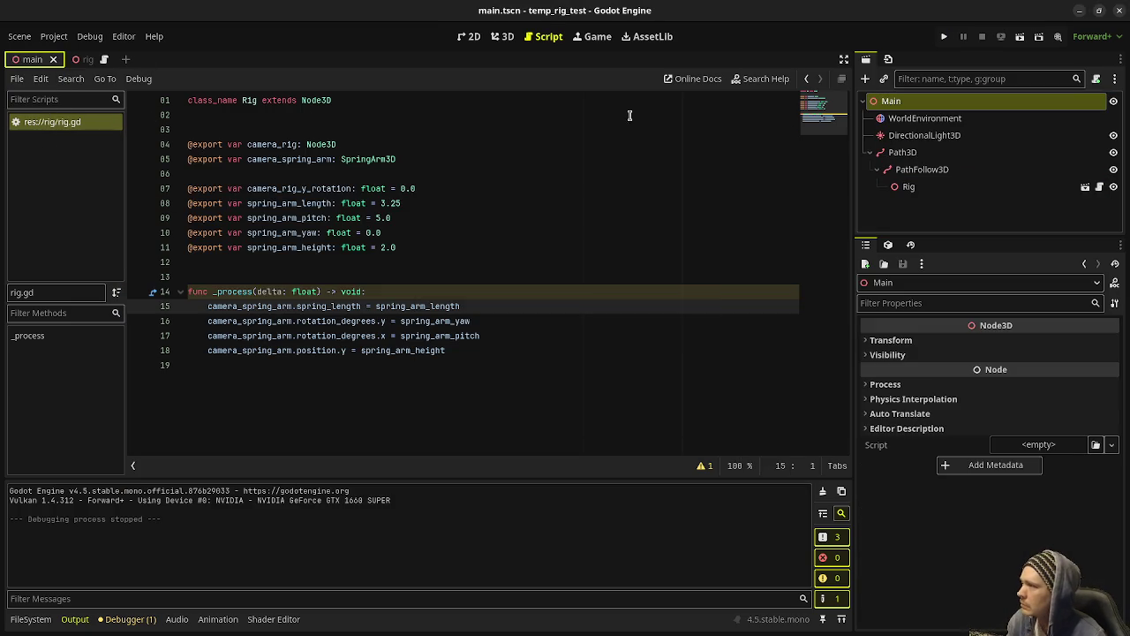
Add a MeshInstance3D under Main and give it a new BoxMesh.
left_click(913, 103)
key("ctrl+a")
type("mesh")
key("Return")
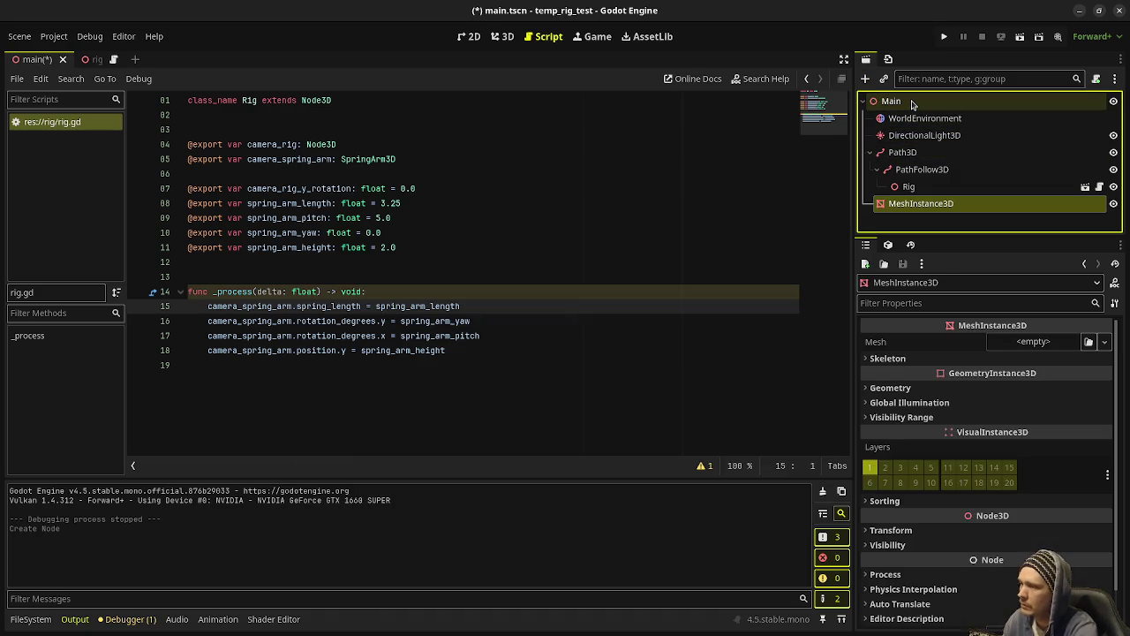
left_click(1033, 342)
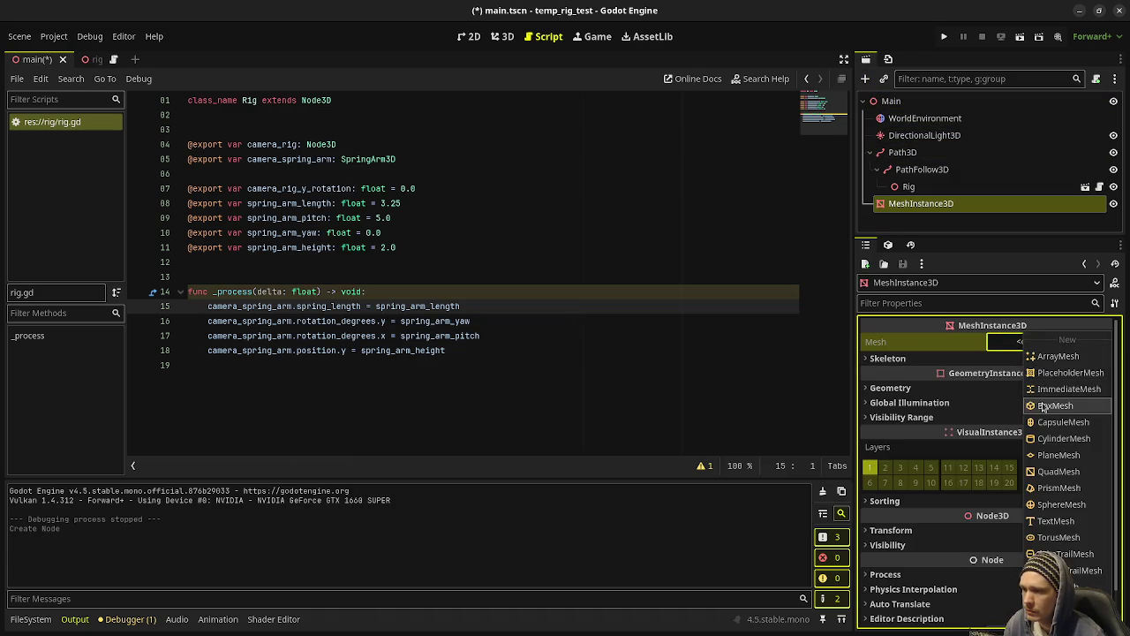
left_click(1046, 402)
Set the box mesh size to 64 m in x and z.
left_click(502, 36)
scroll(525, 295, "down", 5)
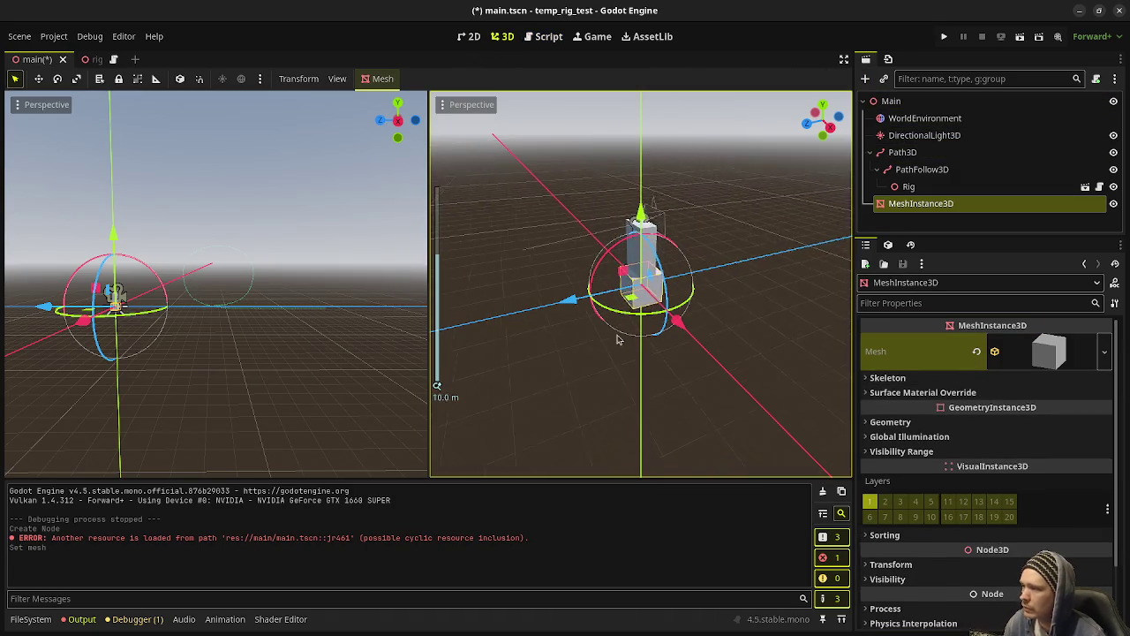
left_click(1053, 354)
left_click(909, 494)
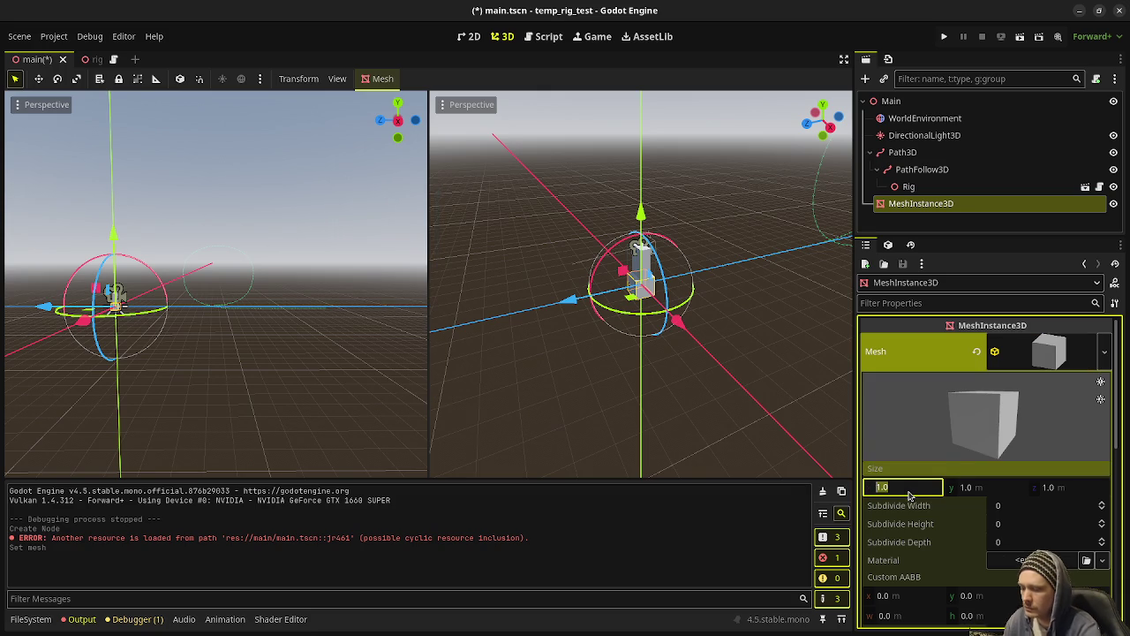
key("Tab")
key("Tab")
type("64")
key("Return")
Lower the floor to position y -0.5 m and save main.tscn.
scroll(910, 495, "down", 6)
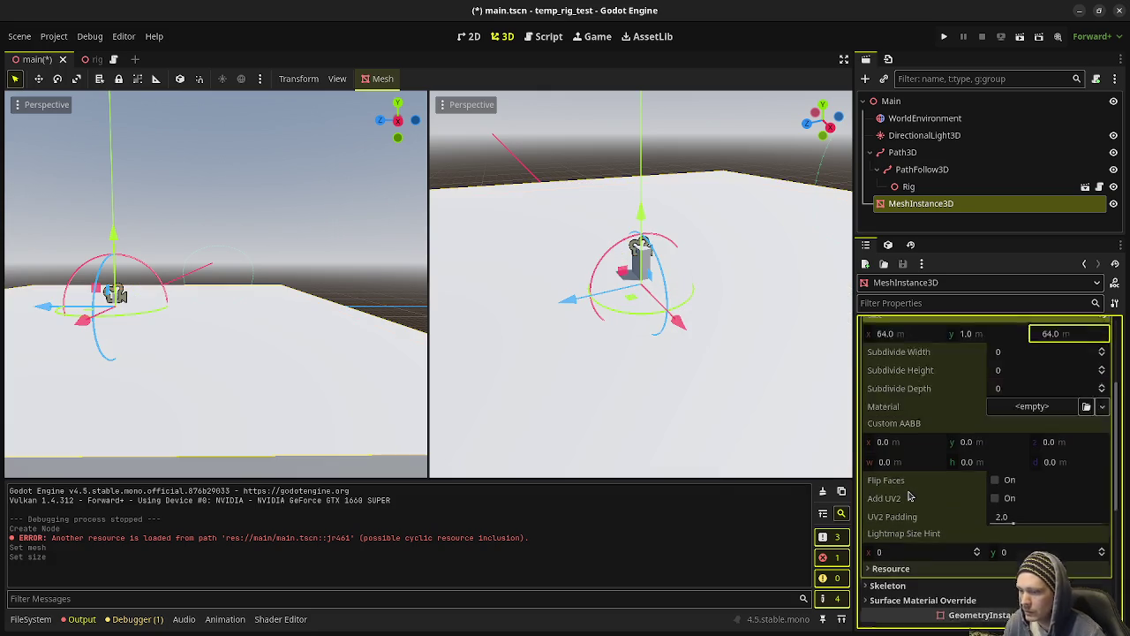
scroll(912, 516, "down", 2)
left_click(891, 491)
left_click(998, 524)
type("-0.5")
key("Return")
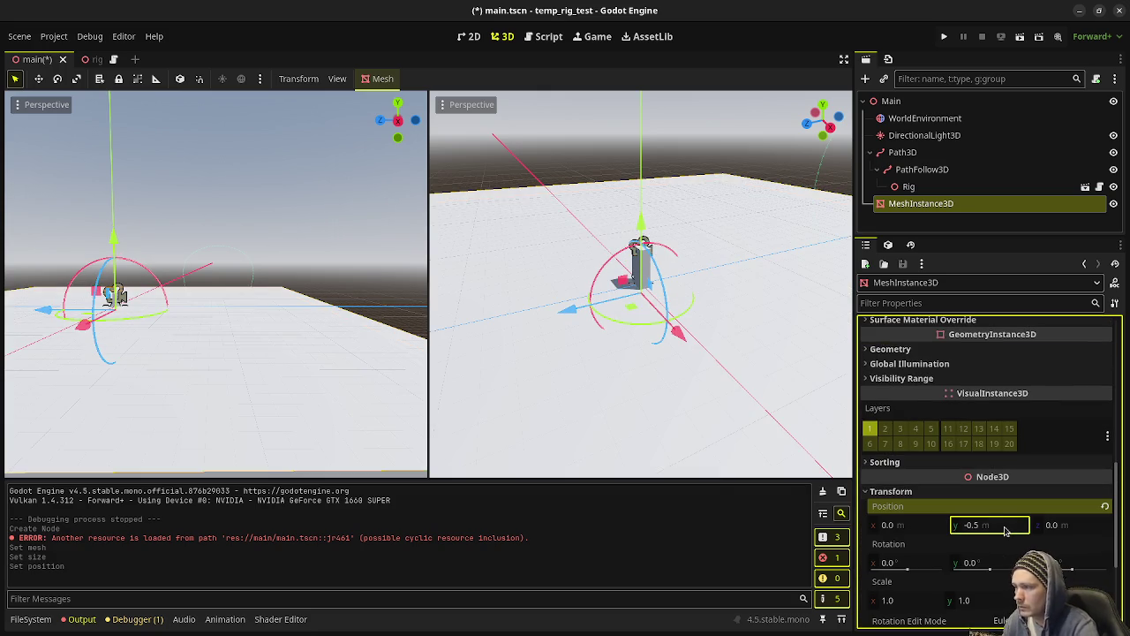
left_click(668, 144)
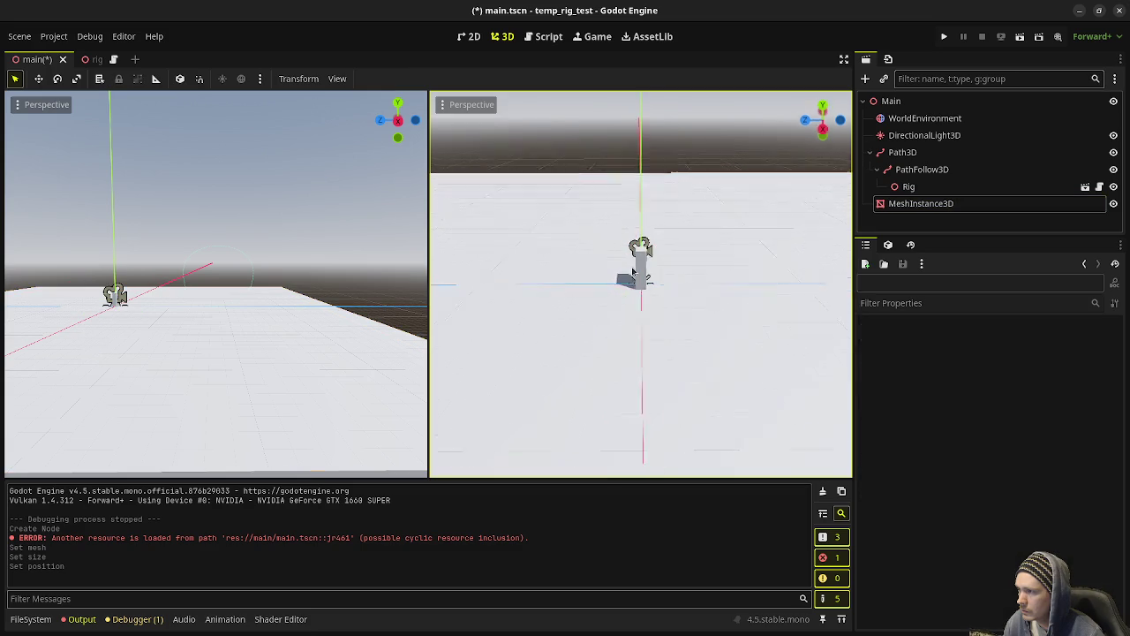
mouse_move(714, 253)
left_mouse_down()
mouse_move(439, 391)
mouse_move(585, 318)
mouse_move(699, 308)
mouse_move(697, 296)
mouse_move(652, 317)
left_mouse_up()
key("ctrl+s")
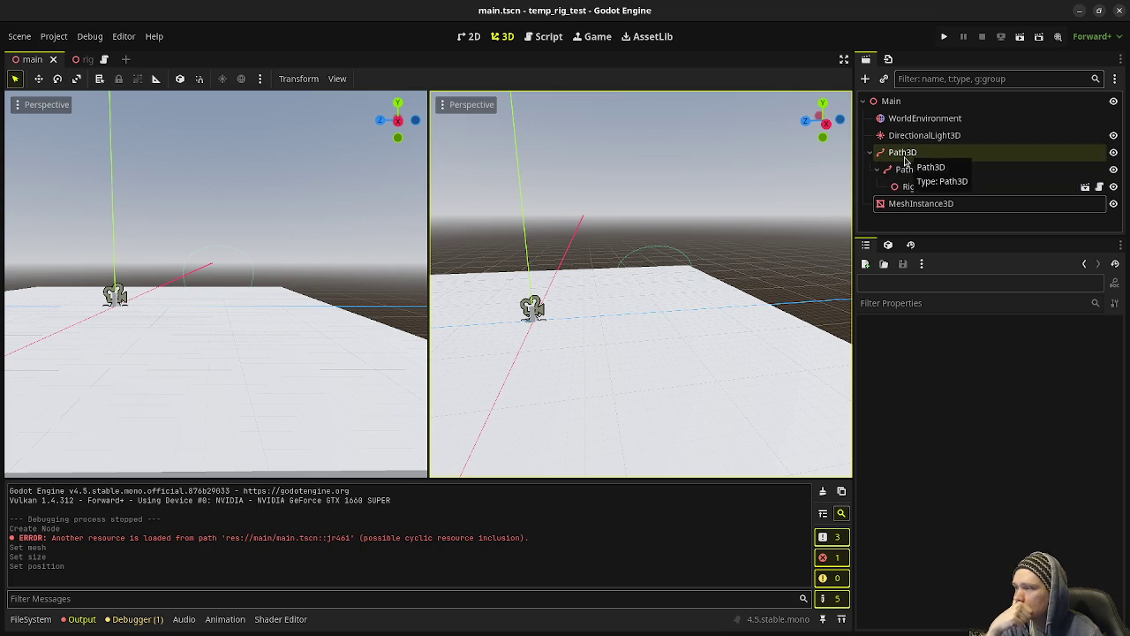
left_click(86, 59)
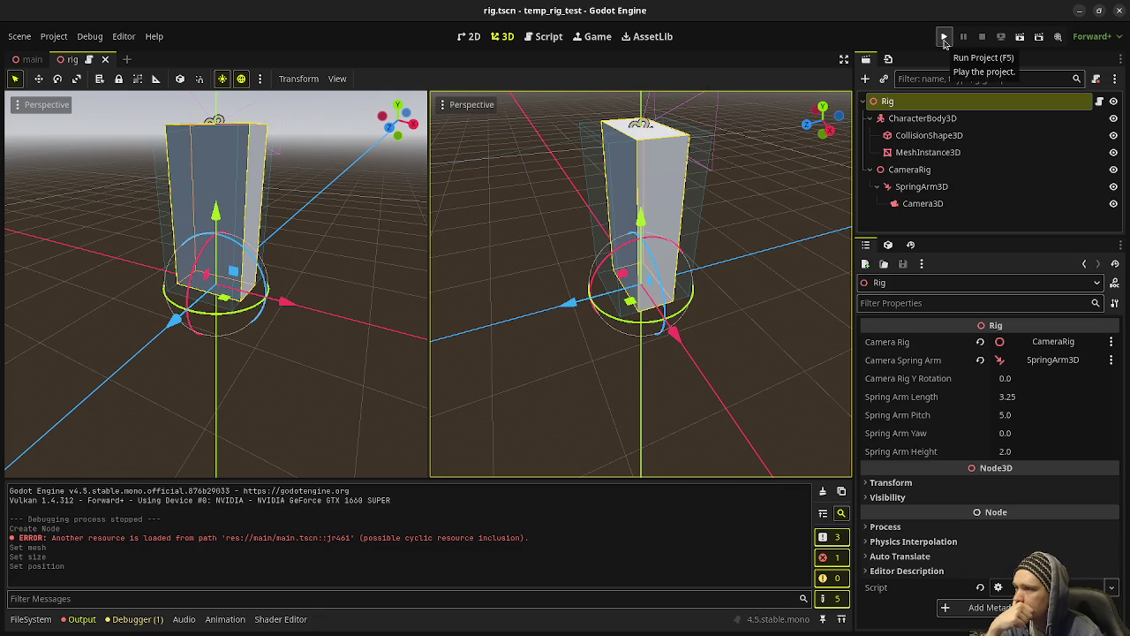
Rerun the game with Visible Collision Shapes, its window moved left and kept always on top.
left_click(945, 38)
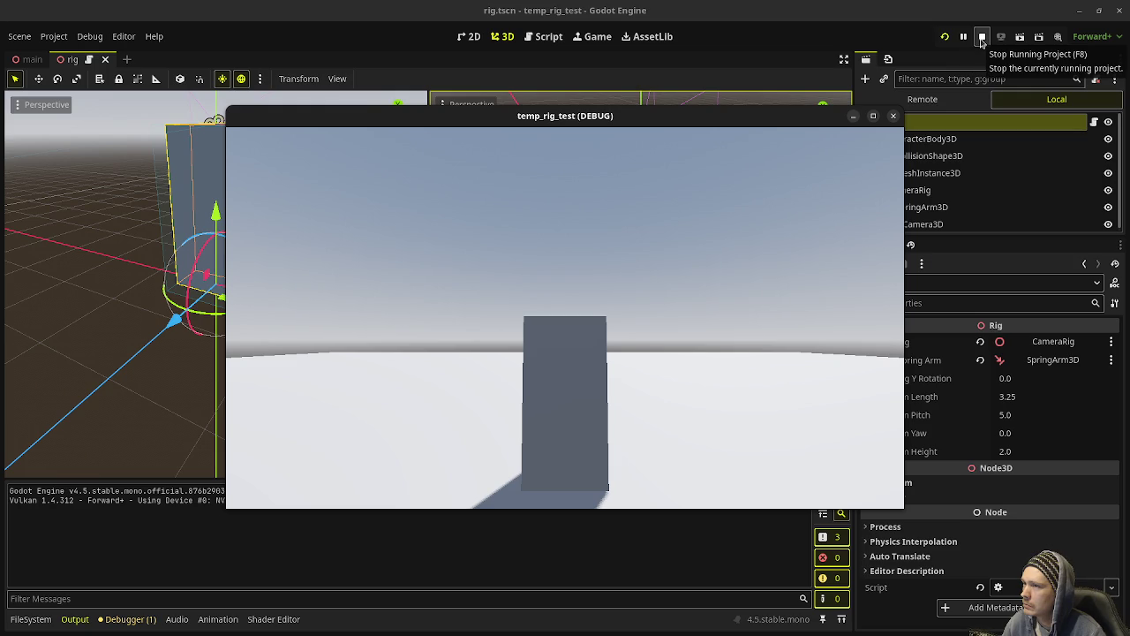
left_click(982, 37)
left_click(89, 36)
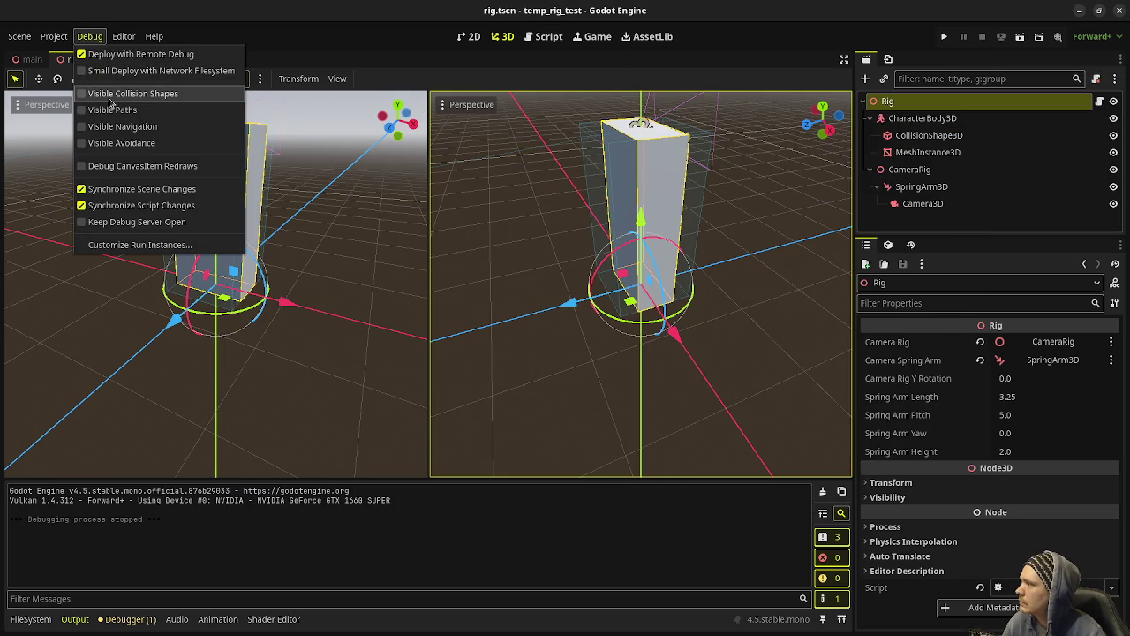
key("F5")
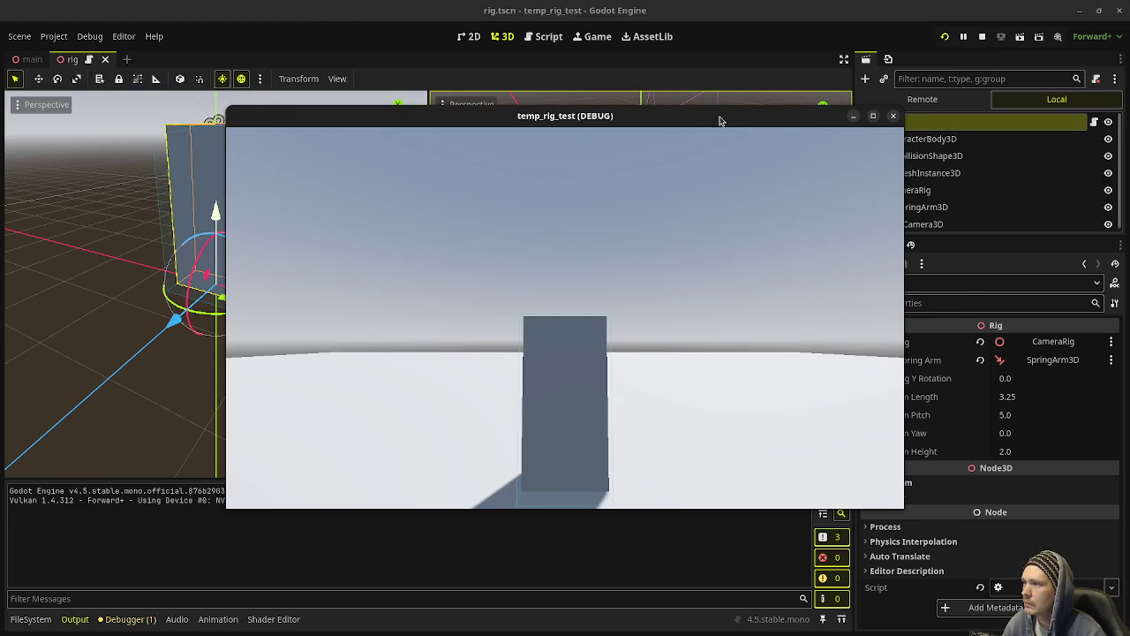
left_click_drag(719, 118, 521, 144)
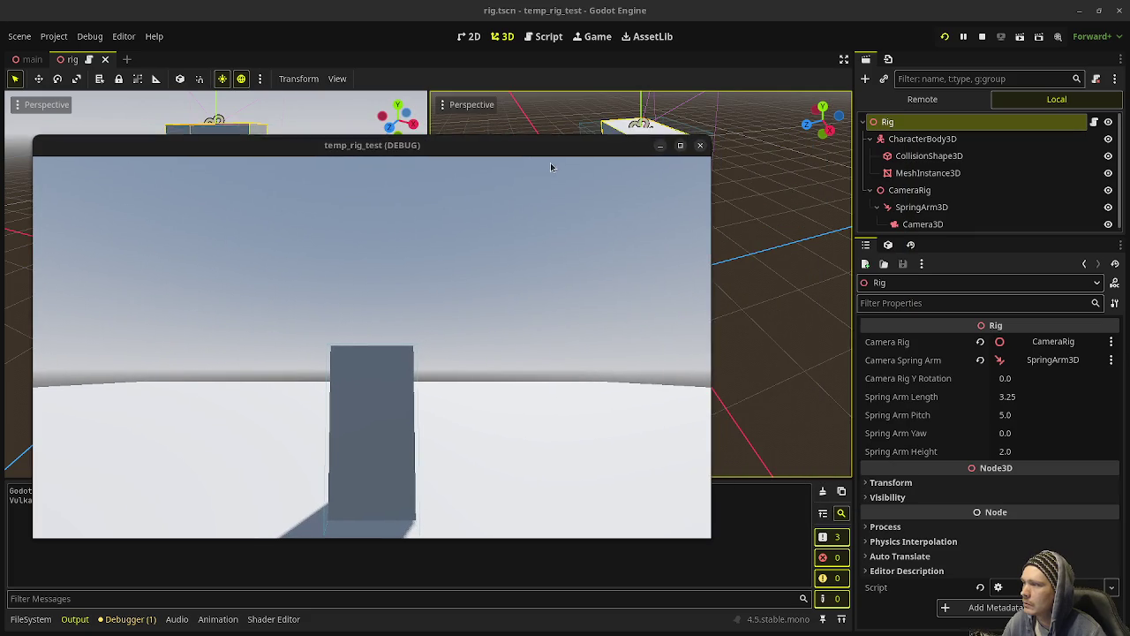
right_click(530, 147)
left_click(566, 280)
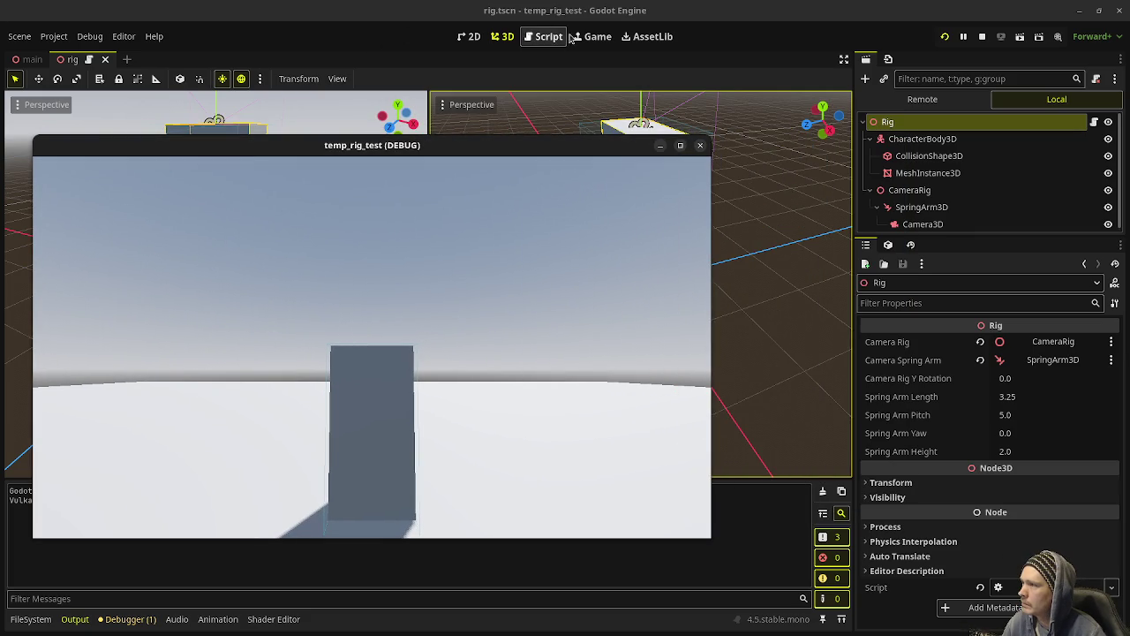
Orbit a free 3D camera around the character box in the Game view, then stop.
left_click(592, 36)
left_click(138, 79)
left_click(256, 79)
mouse_move(437, 247)
left_mouse_down()
mouse_move(380, 291)
mouse_move(274, 299)
mouse_move(243, 279)
left_mouse_up()
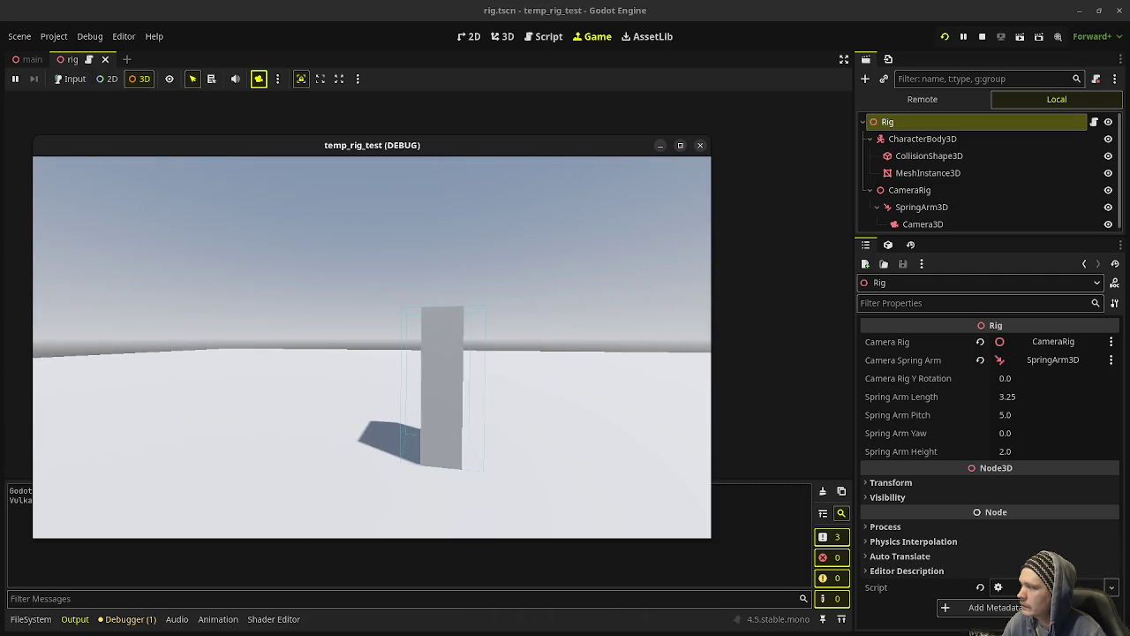
left_click(979, 38)
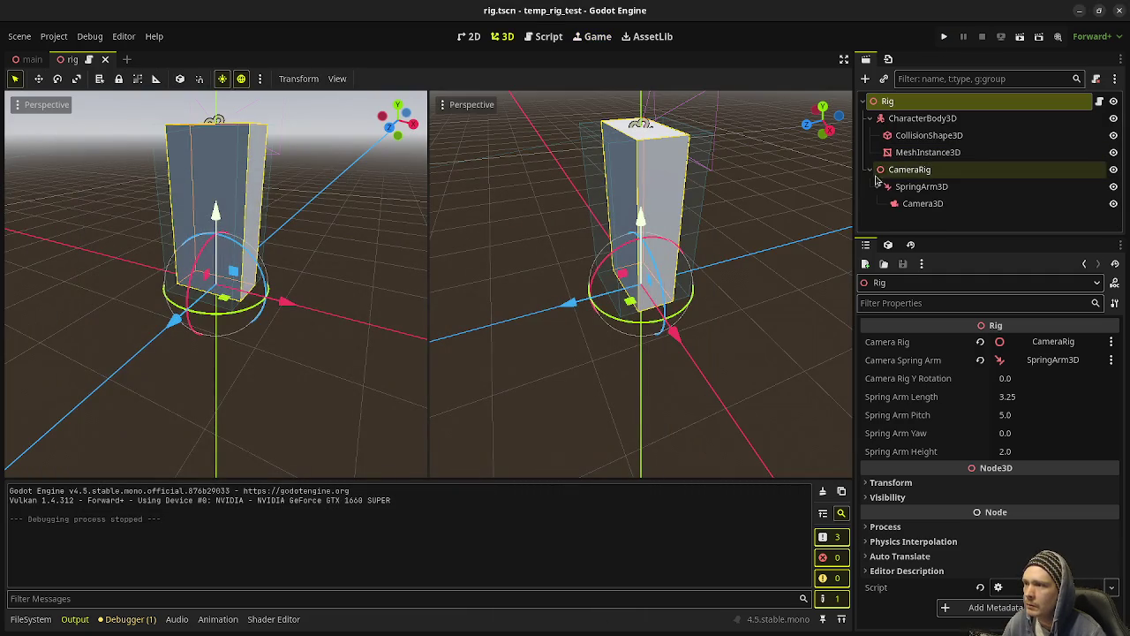
Add a MeshInstance3D with a new SphereMesh under Camera3D.
left_click(910, 169)
left_click(923, 204)
key("ctrl+a")
type("meshin")
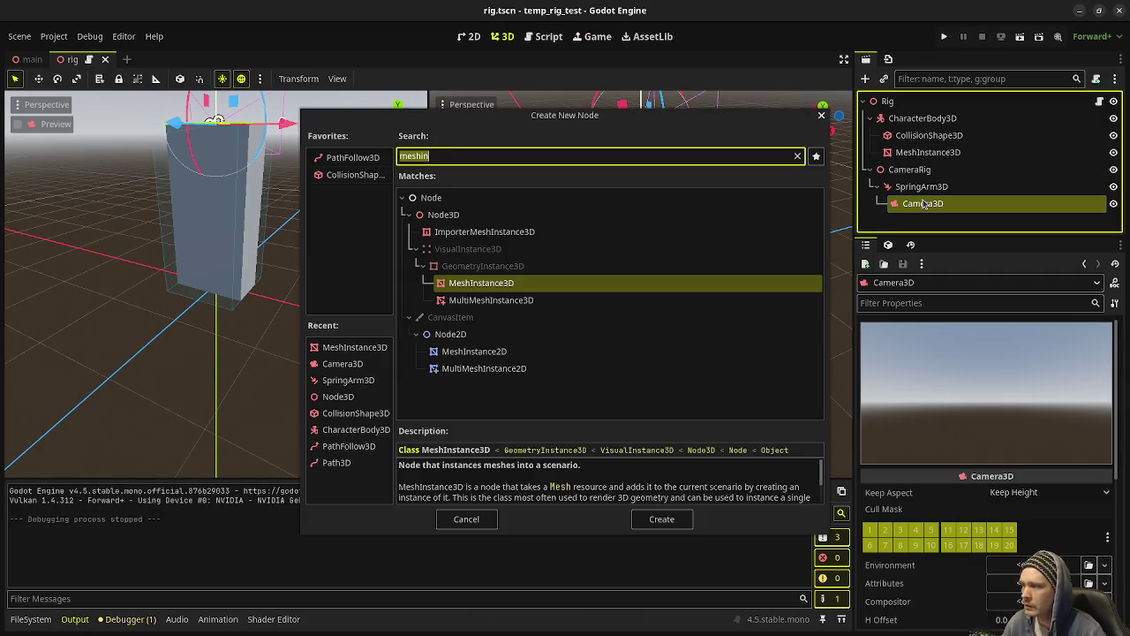
type("stance")
key("Return")
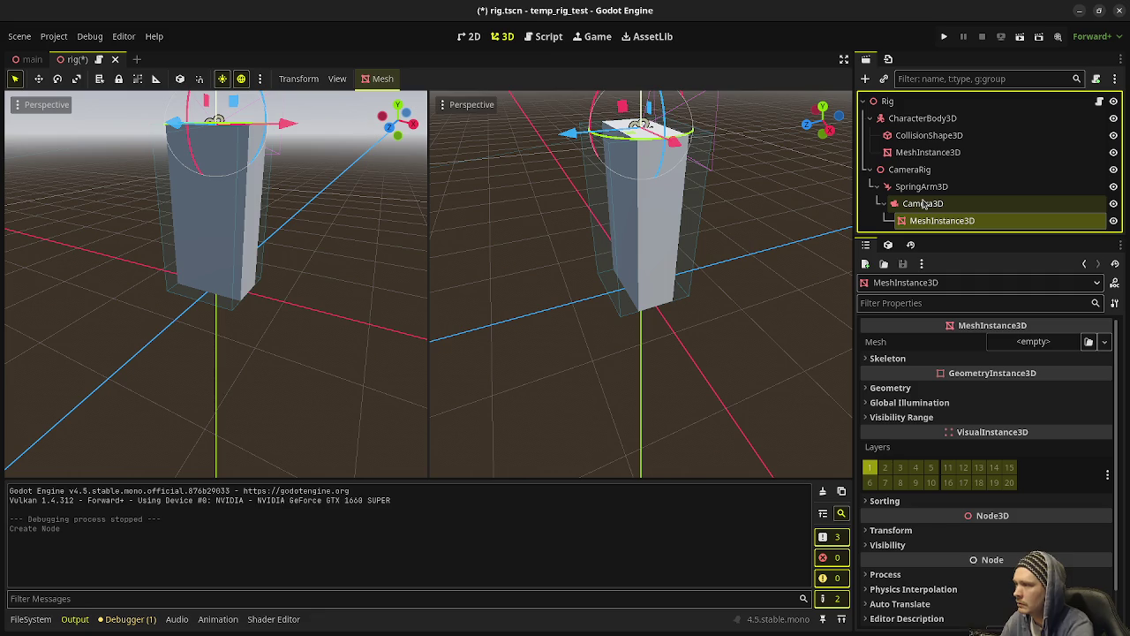
left_click(1026, 342)
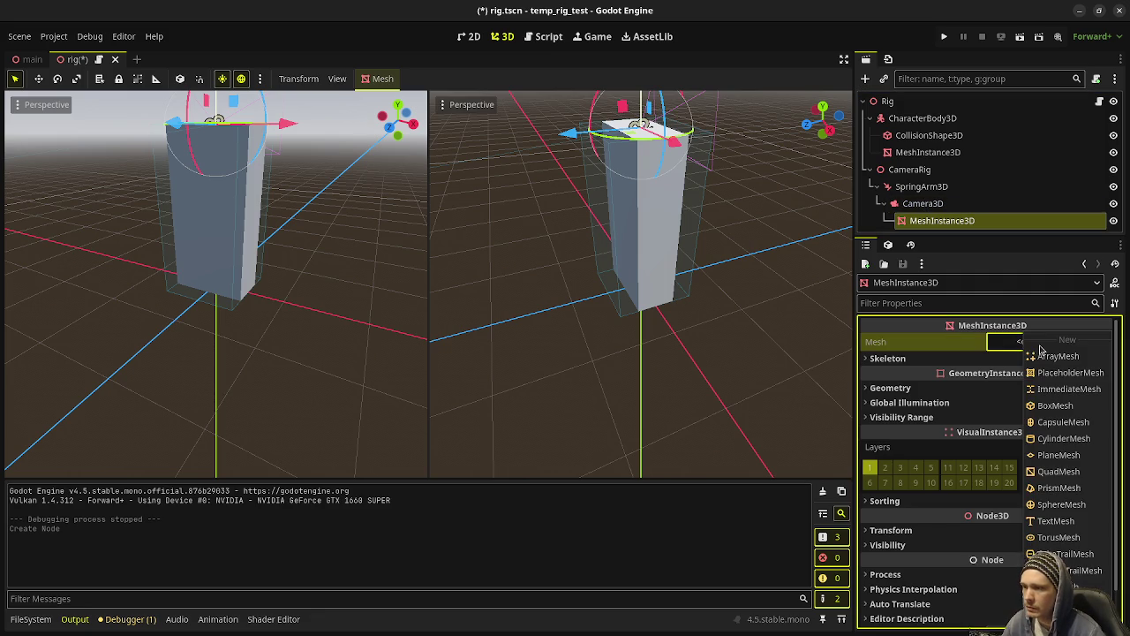
left_click(1057, 505)
Set the sphere's radius to 0.125 and height to 0.25, then save rig.tscn.
left_click(1024, 352)
left_click(1022, 472)
type("0.12")
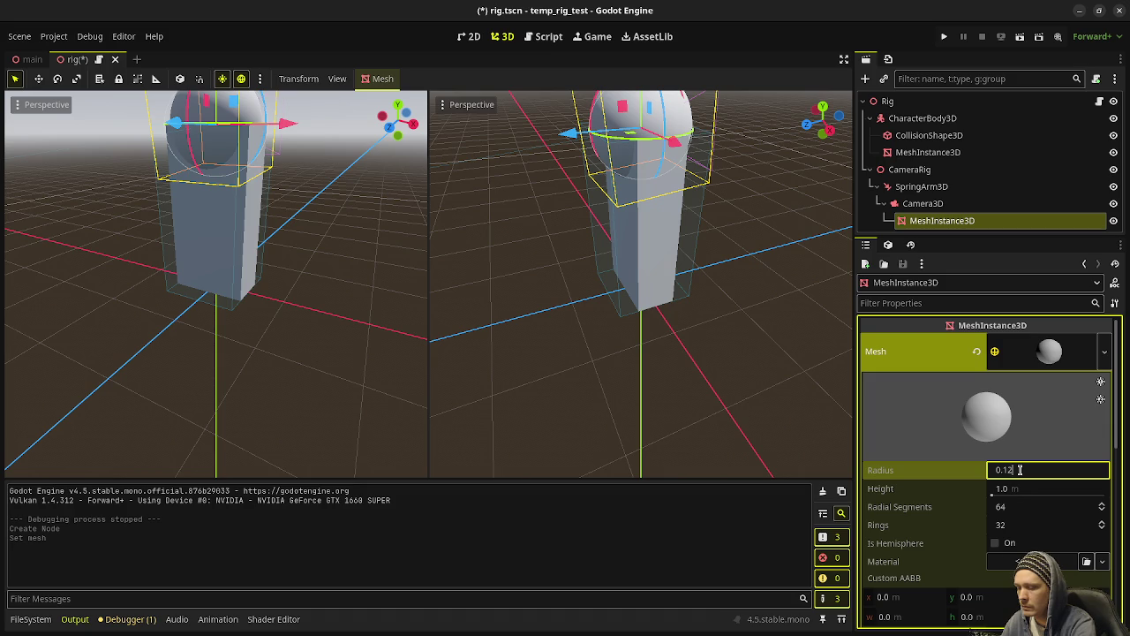
type("5")
key("Tab")
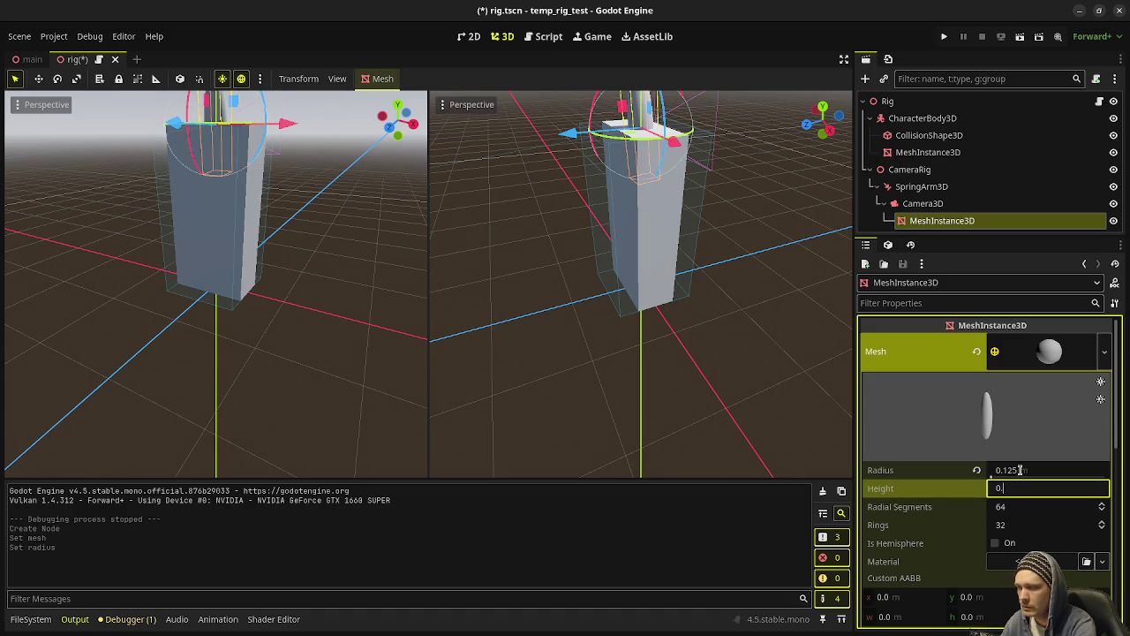
type("25")
key("Return")
key("ctrl+s")
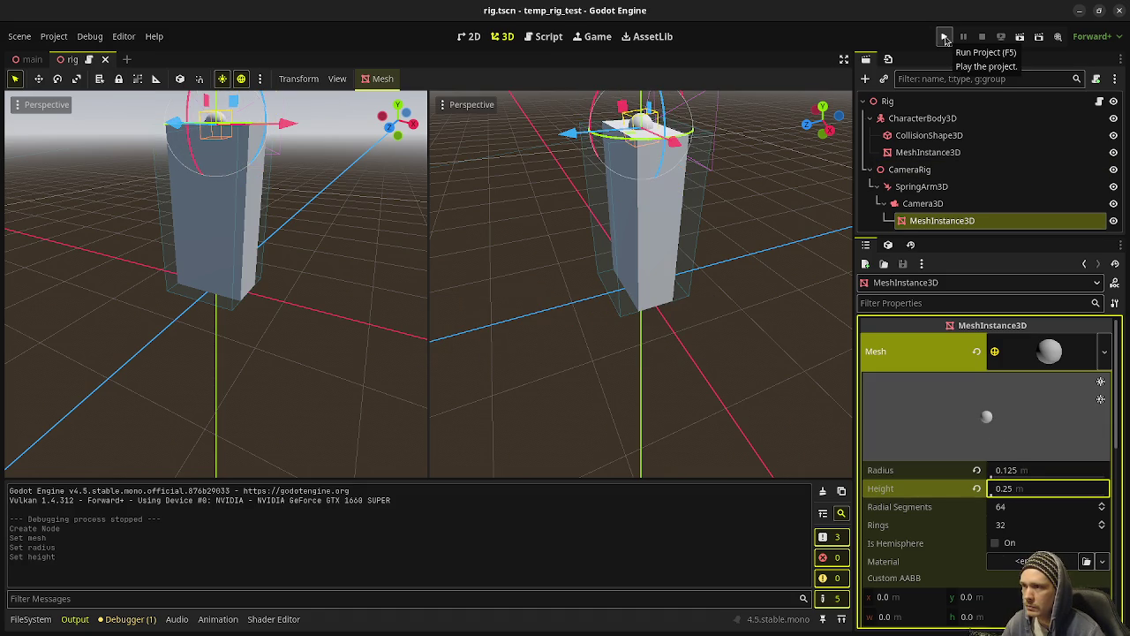
Run the project with the game window set Always on Top and moved left.
left_click(945, 38)
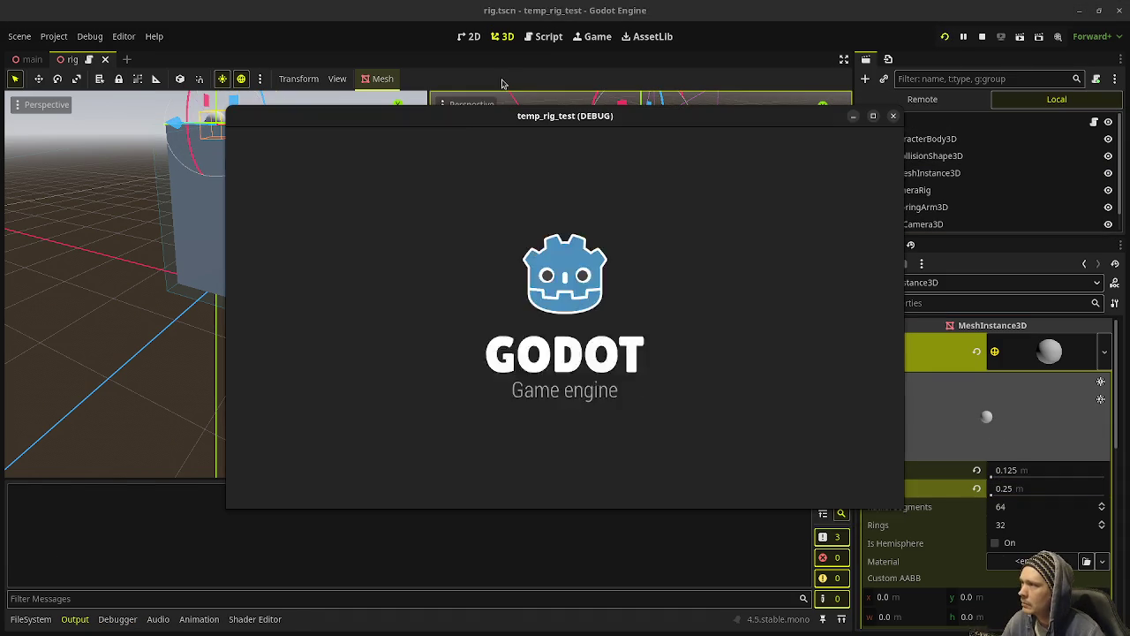
left_click(594, 37)
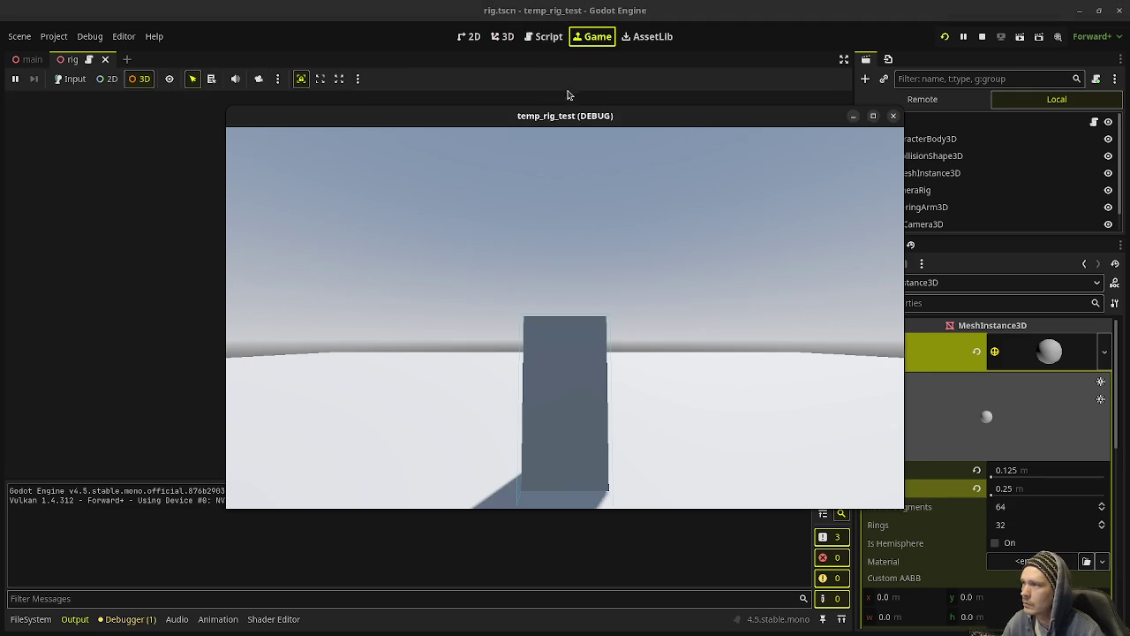
right_click(562, 123)
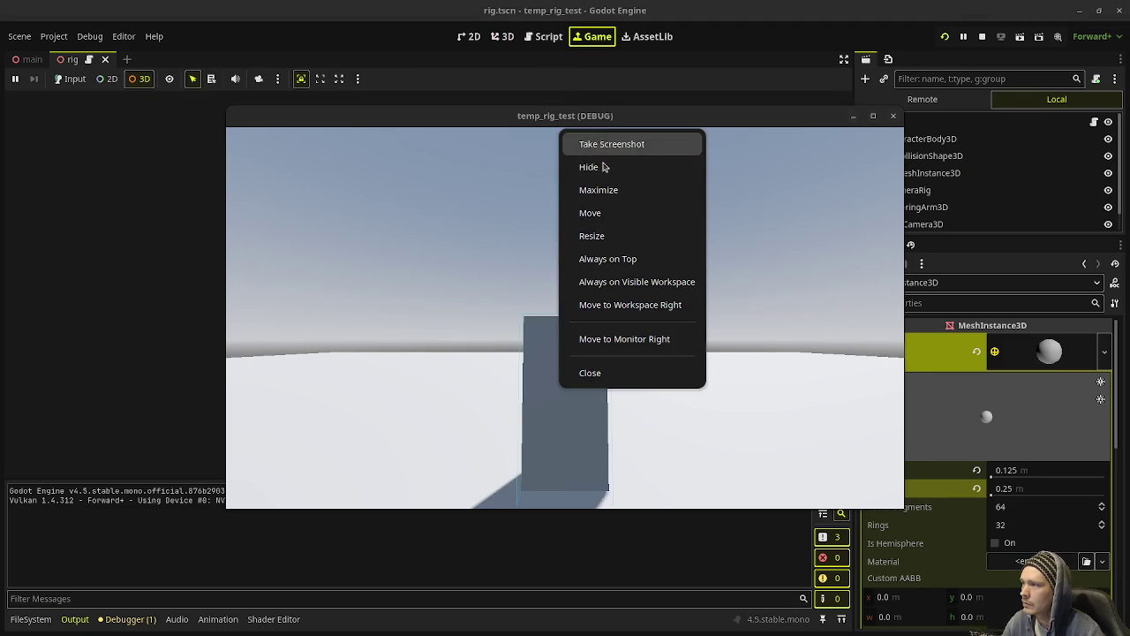
left_click(574, 255)
left_click_drag(493, 124, 406, 137)
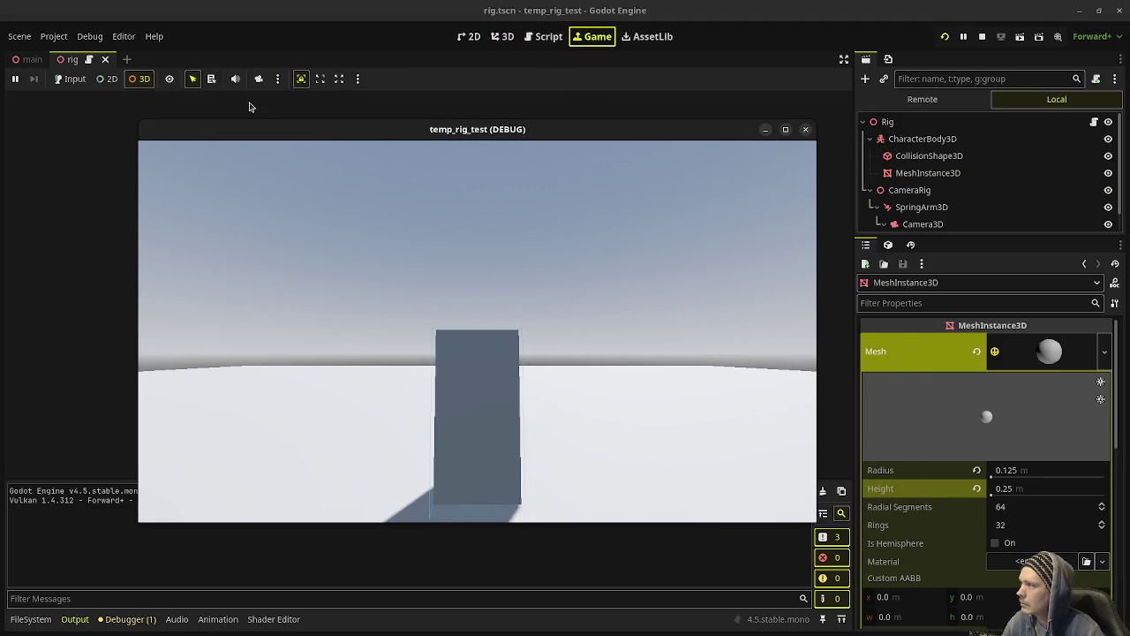
Enable the game camera override and select the Rig node.
left_click(258, 79)
scroll(768, 210, "down", 8)
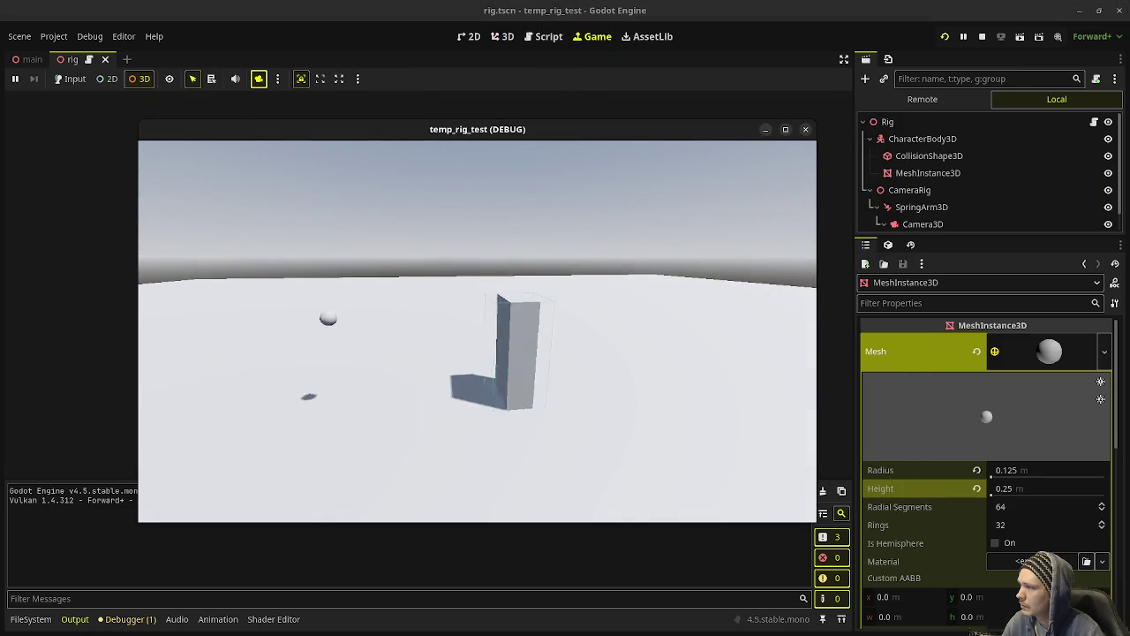
right_click(685, 134)
left_click(631, 132)
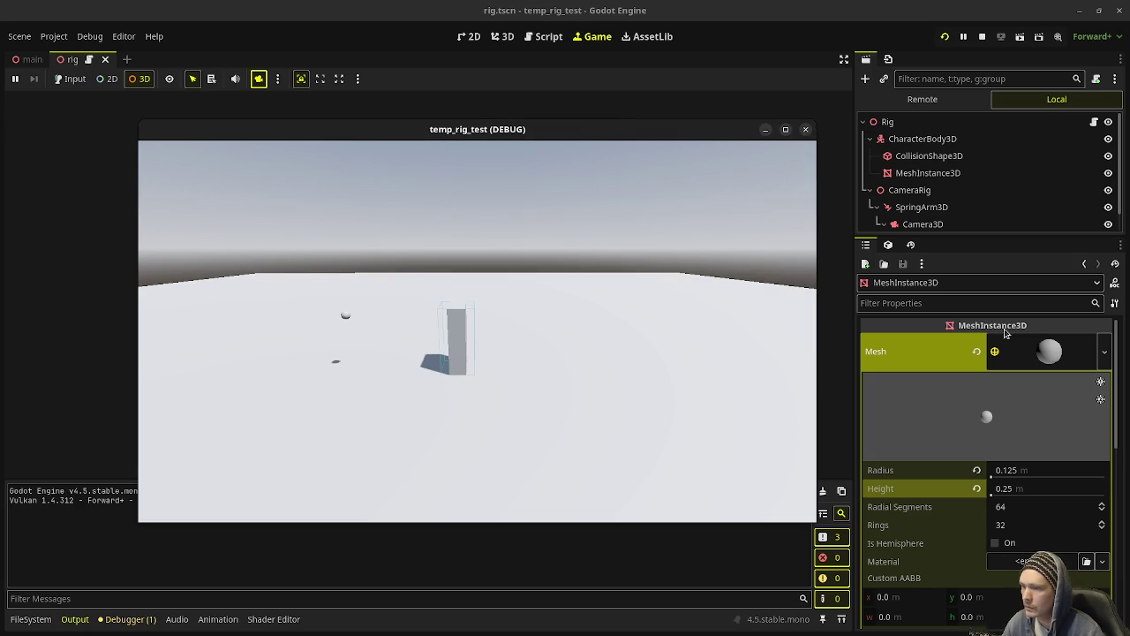
left_click(903, 123)
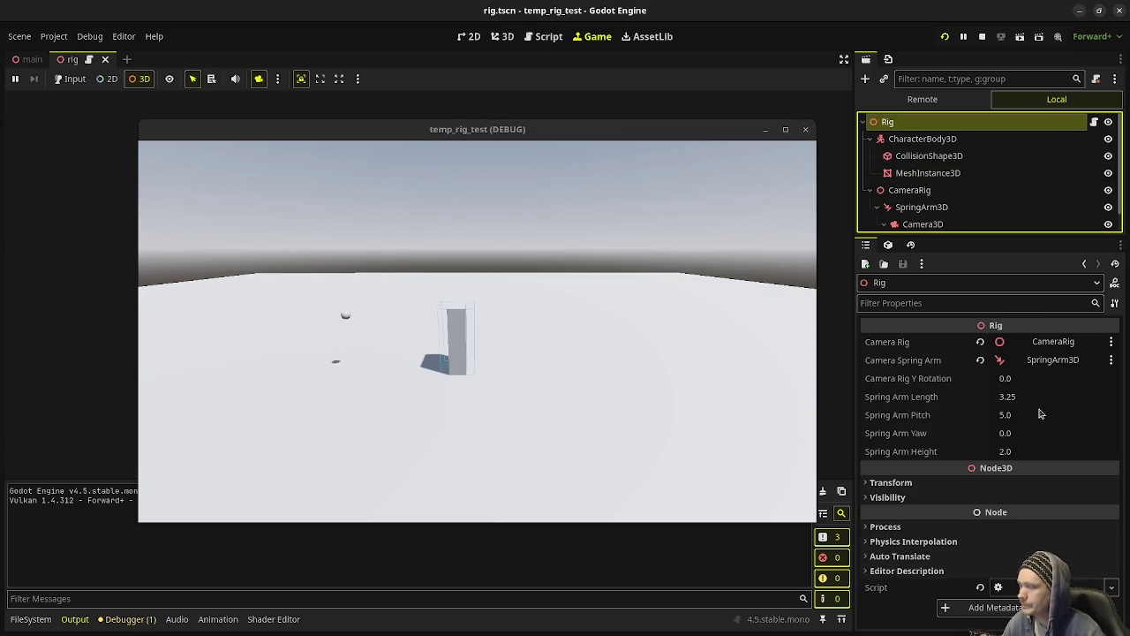
After undoing trial nudges, drag the Spring Arm Length to 3.1595.
left_click_drag(1007, 378, 1014, 378)
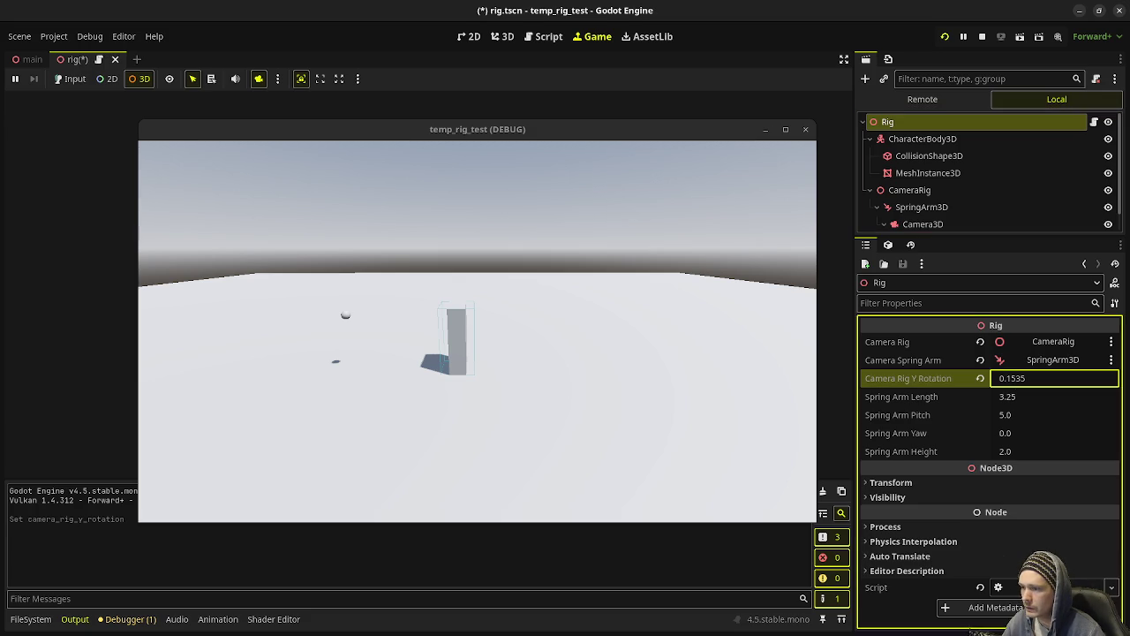
key("ctrl+z")
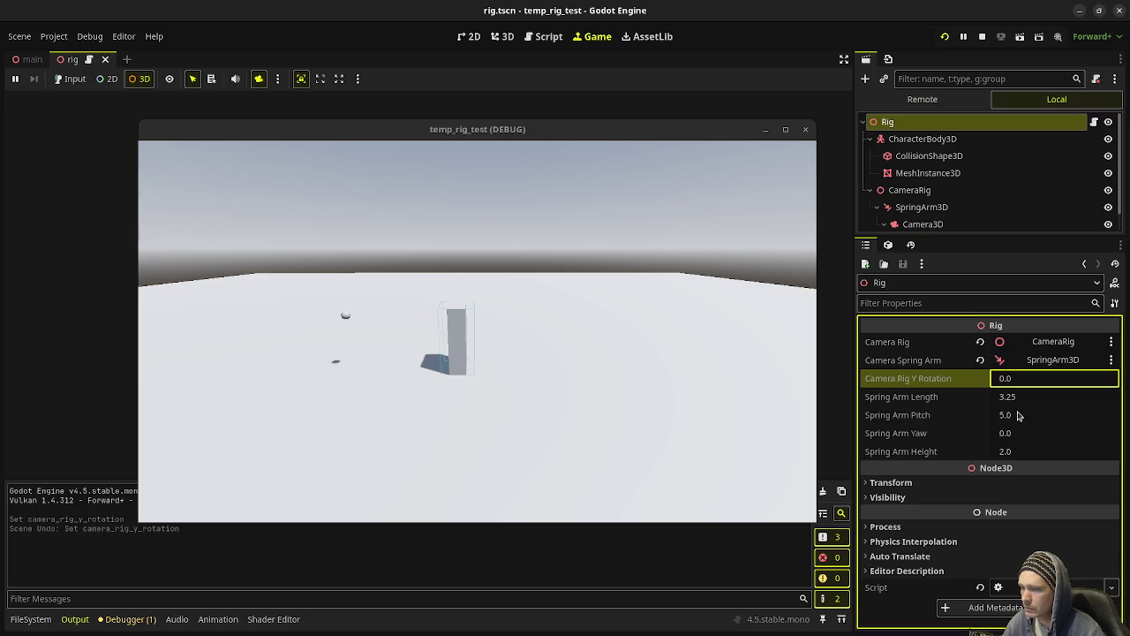
left_click_drag(1007, 396, 1000, 396)
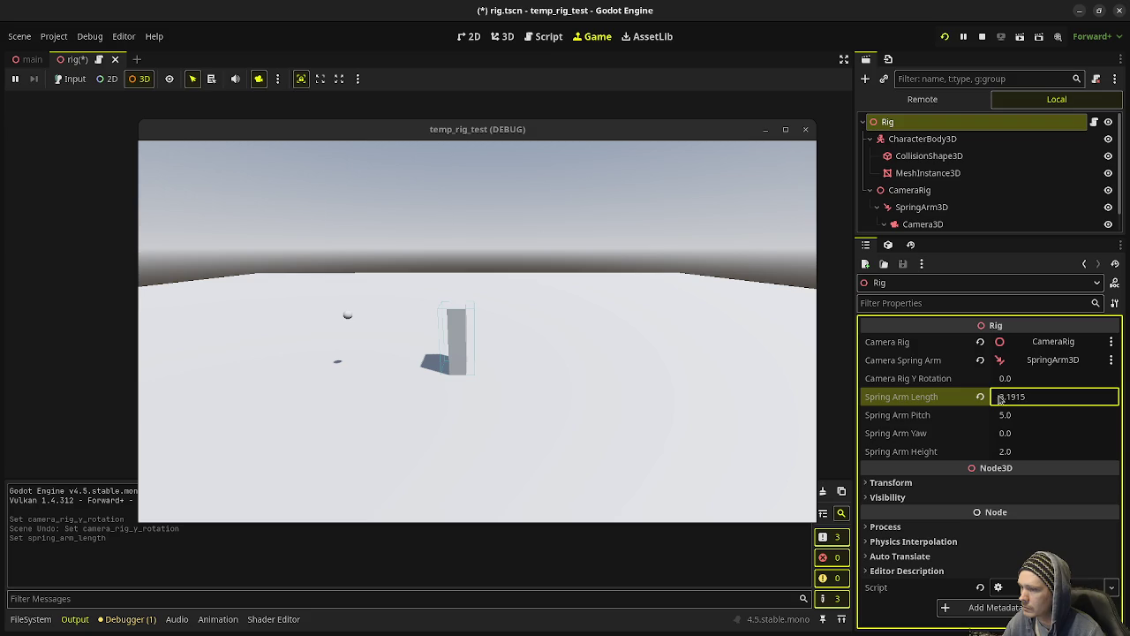
key("ctrl+z")
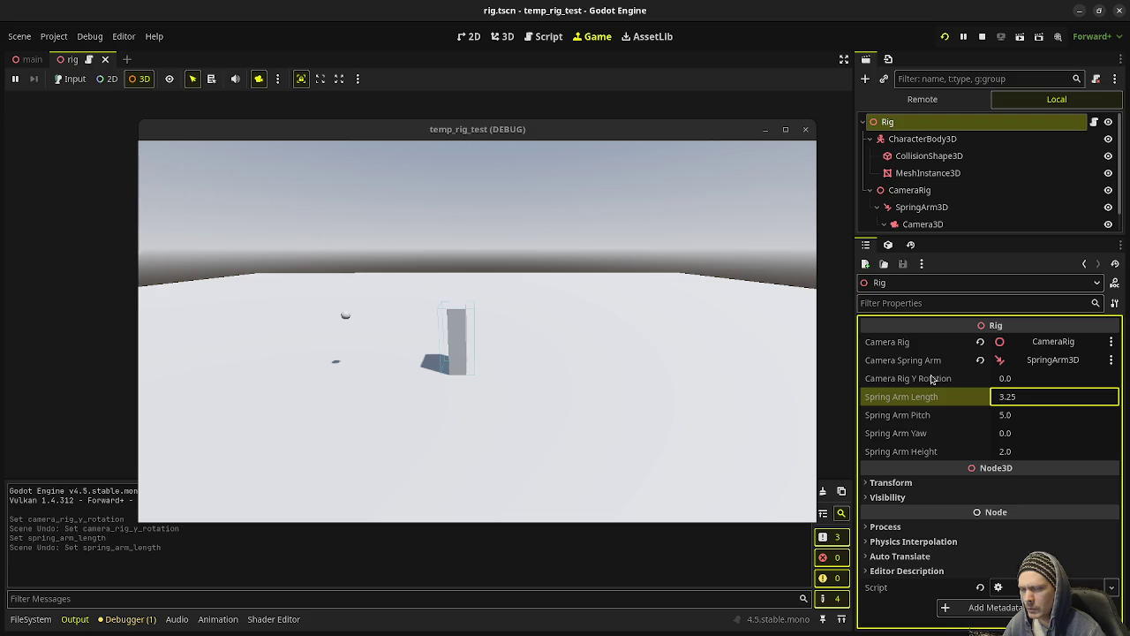
left_click_drag(1022, 402, 1066, 402)
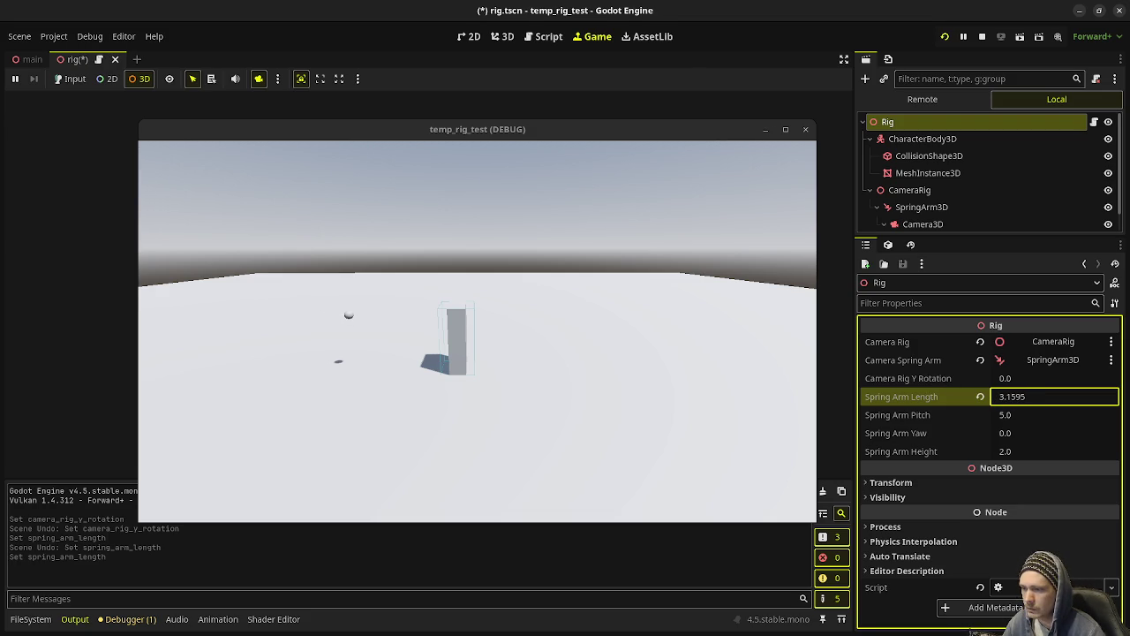
Try Spring Arm Pitch values 45 and 30, settling on -20.
left_click_drag(1011, 418, 1021, 414)
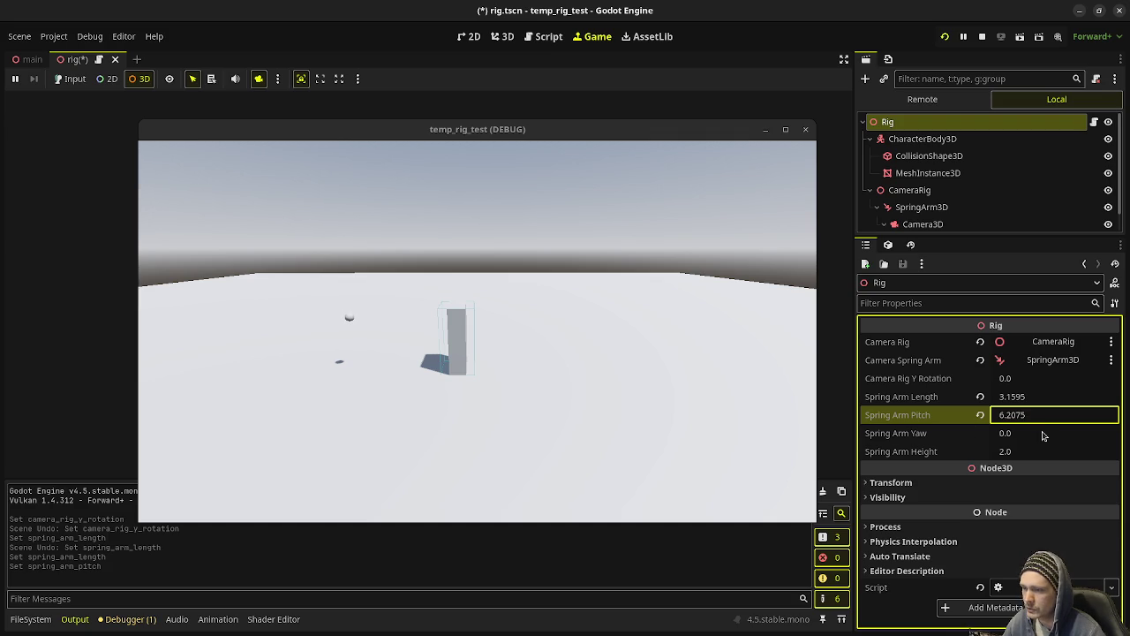
type("45")
key("Return")
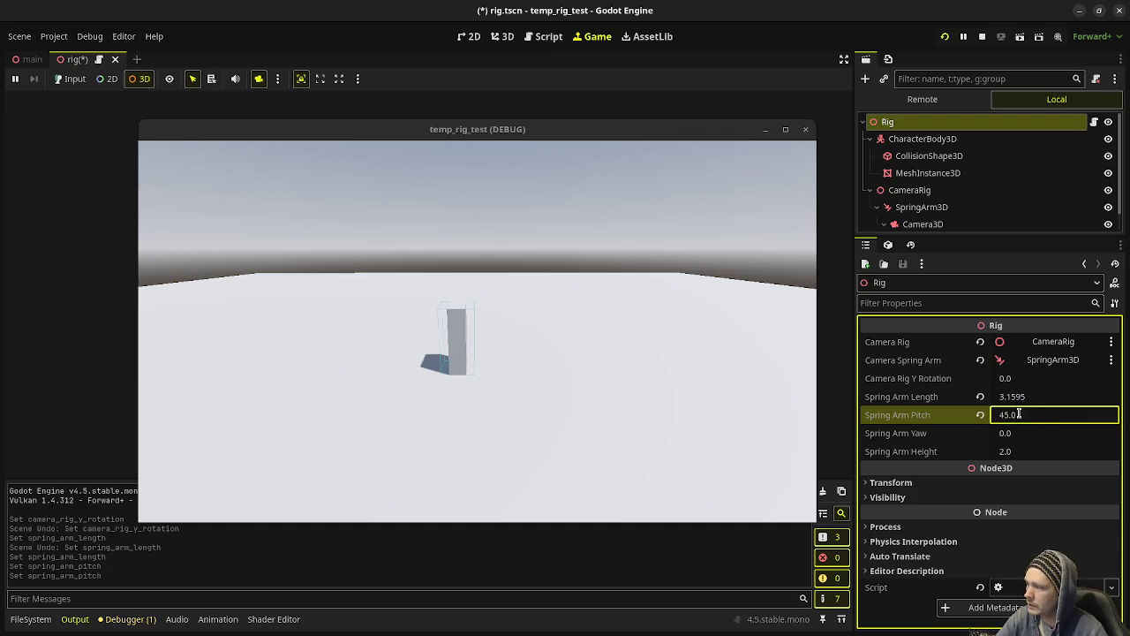
left_click(1022, 418)
type("30")
key("Return")
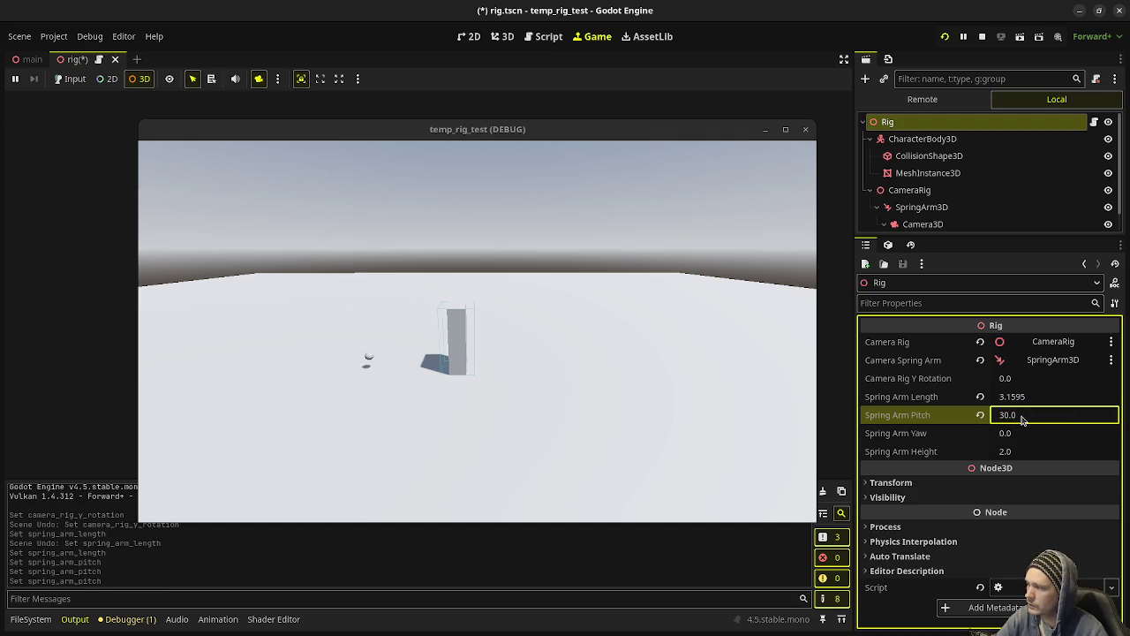
left_click_drag(1022, 420, 1017, 419)
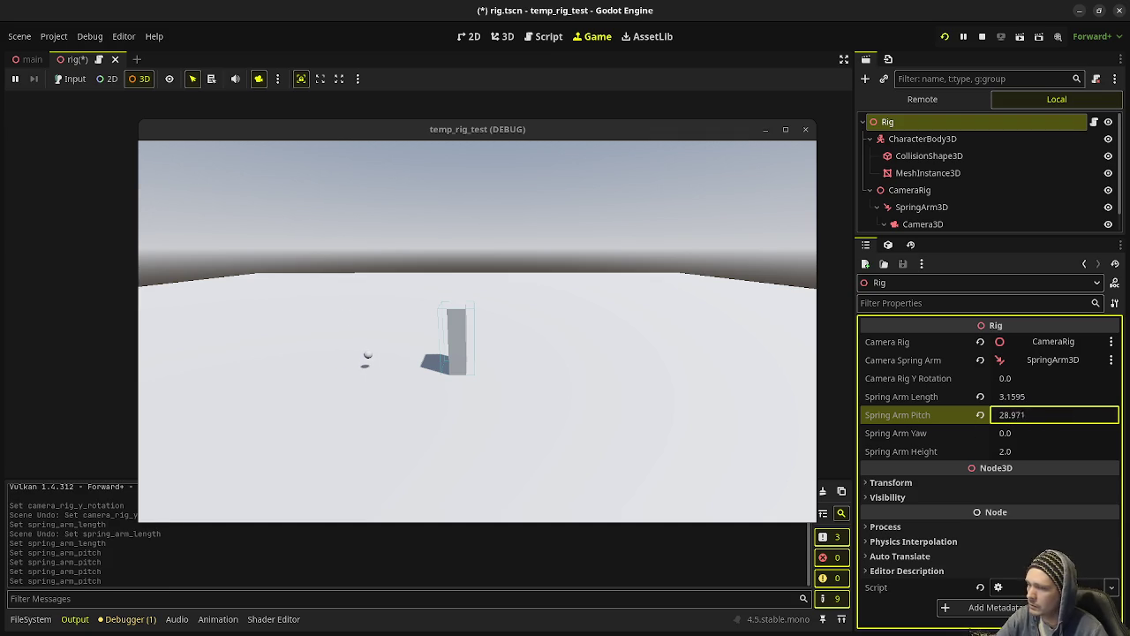
left_click(1023, 420)
type("-20")
key("Return")
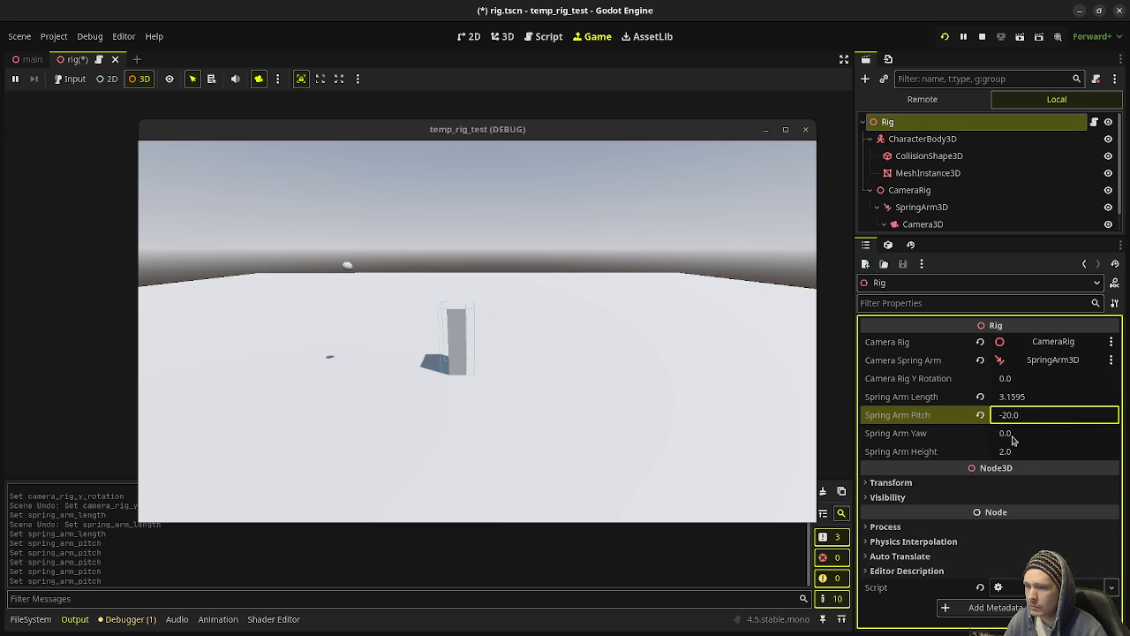
Set Spring Arm Yaw to 90 and orbit the game camera to view the box.
mouse_move(1010, 434)
left_mouse_down()
mouse_move(1076, 435)
mouse_move(1041, 433)
left_mouse_up()
type("90")
key("Return")
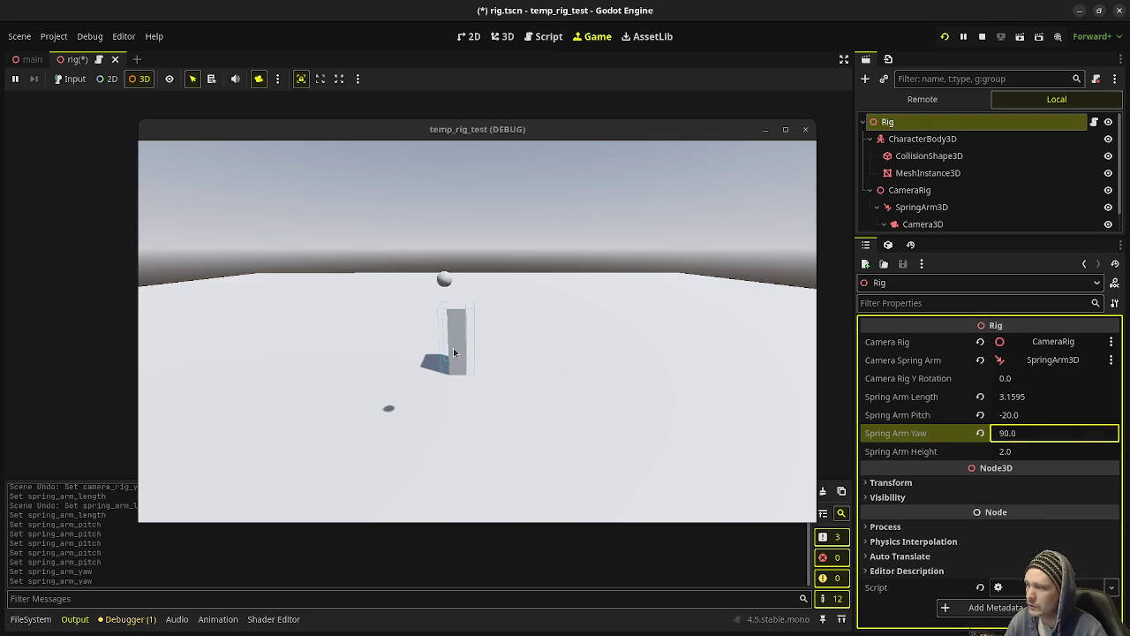
left_click_drag(454, 353, 525, 371)
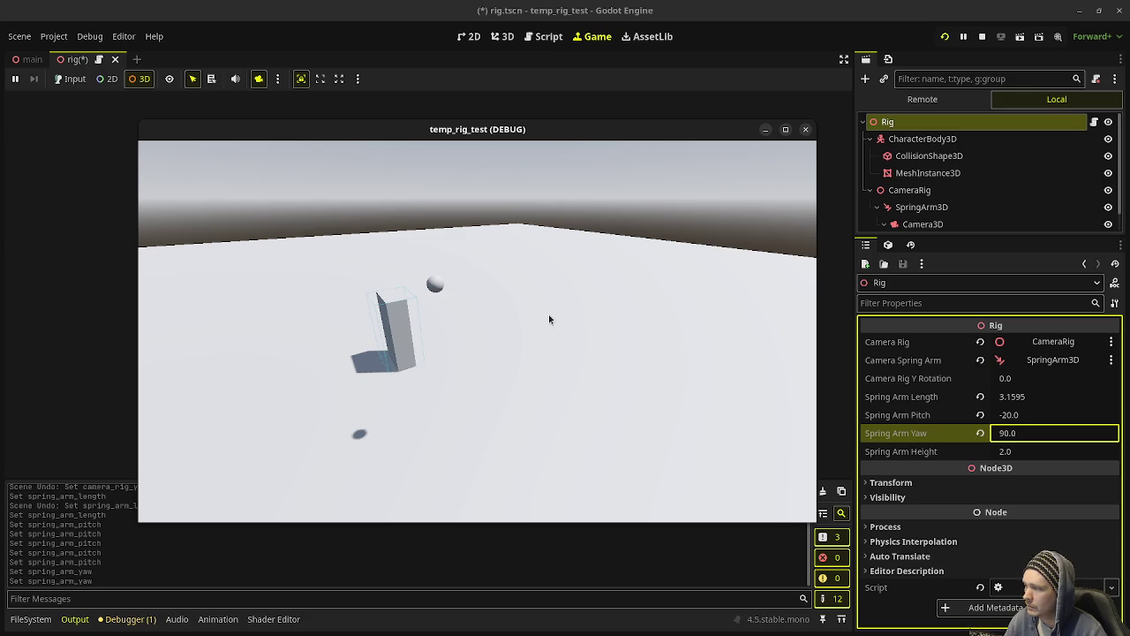
mouse_move(429, 360)
left_mouse_down()
mouse_move(524, 360)
mouse_move(538, 399)
mouse_move(760, 280)
left_mouse_up()
left_click(914, 123)
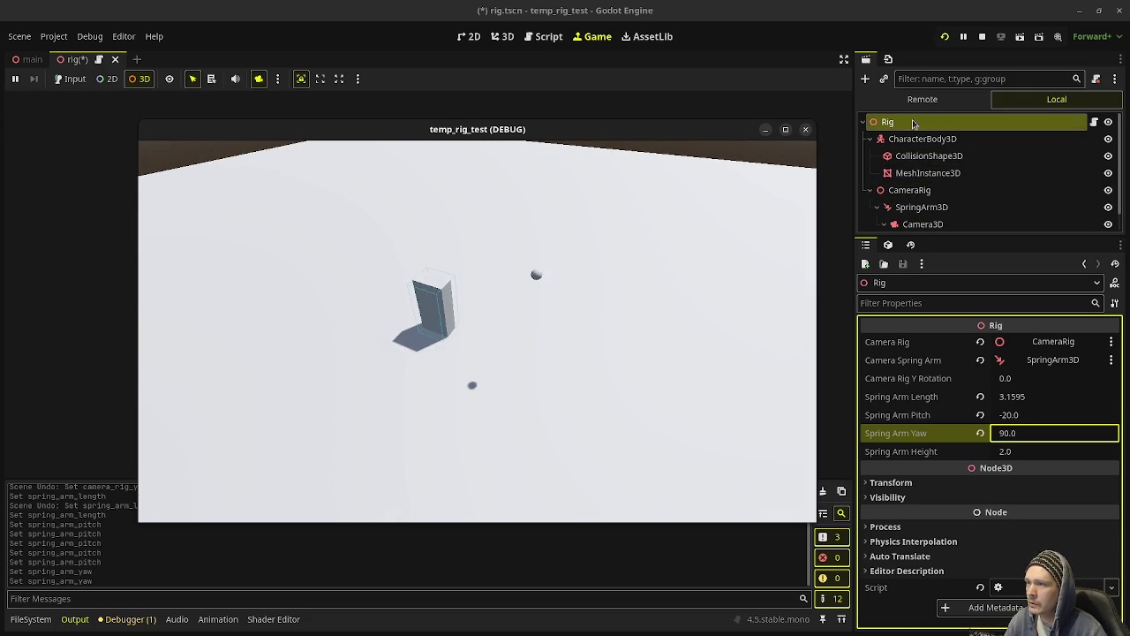
key("ctrl+a")
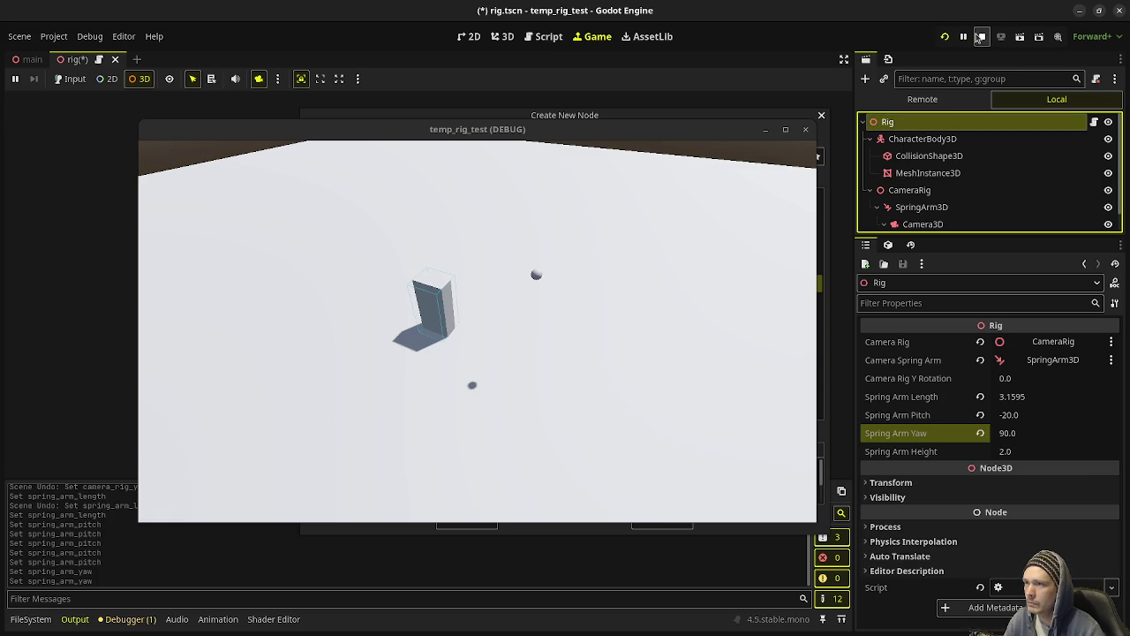
Stop the game and add a MeshInstance3D with a new QuadMesh.
left_click(806, 129)
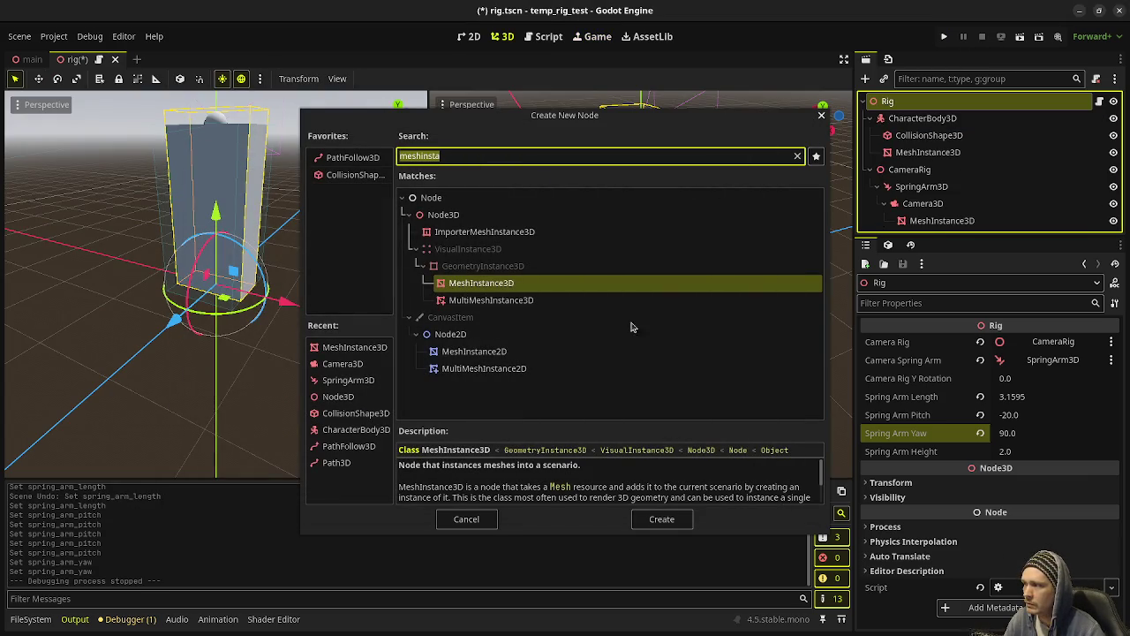
left_click(880, 103)
type("meshinsta")
key("Return")
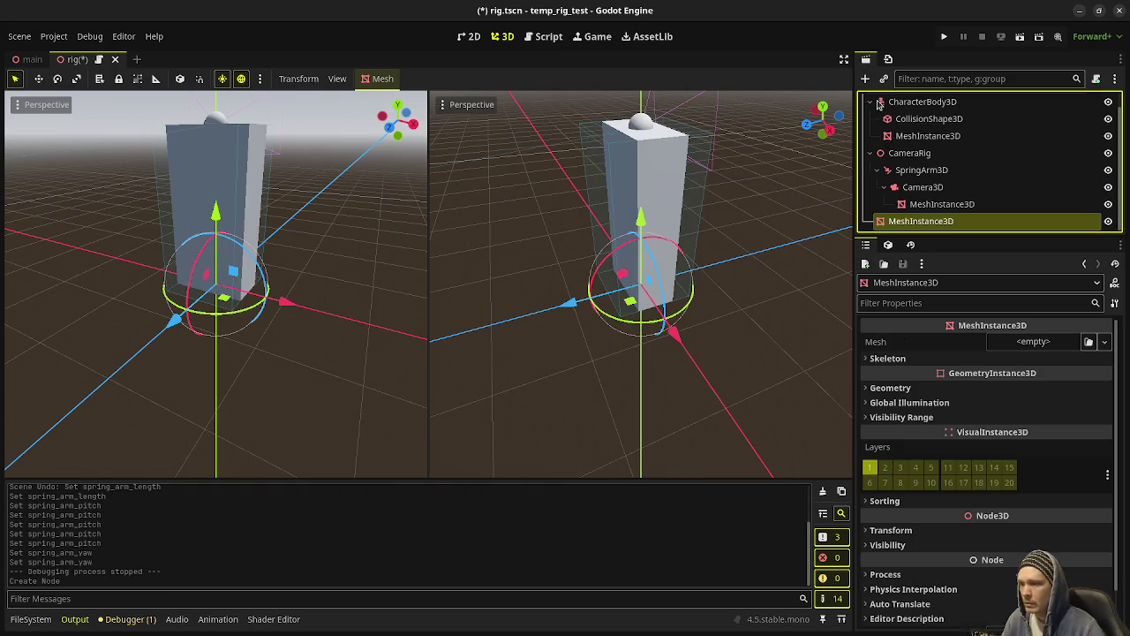
left_click(1043, 342)
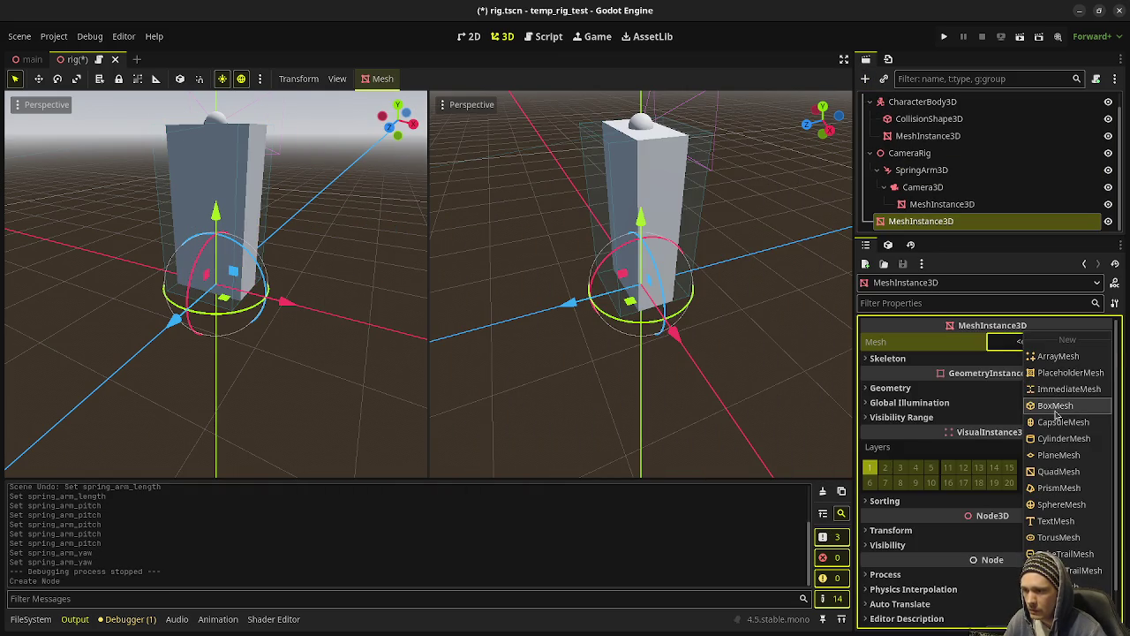
left_click(1070, 471)
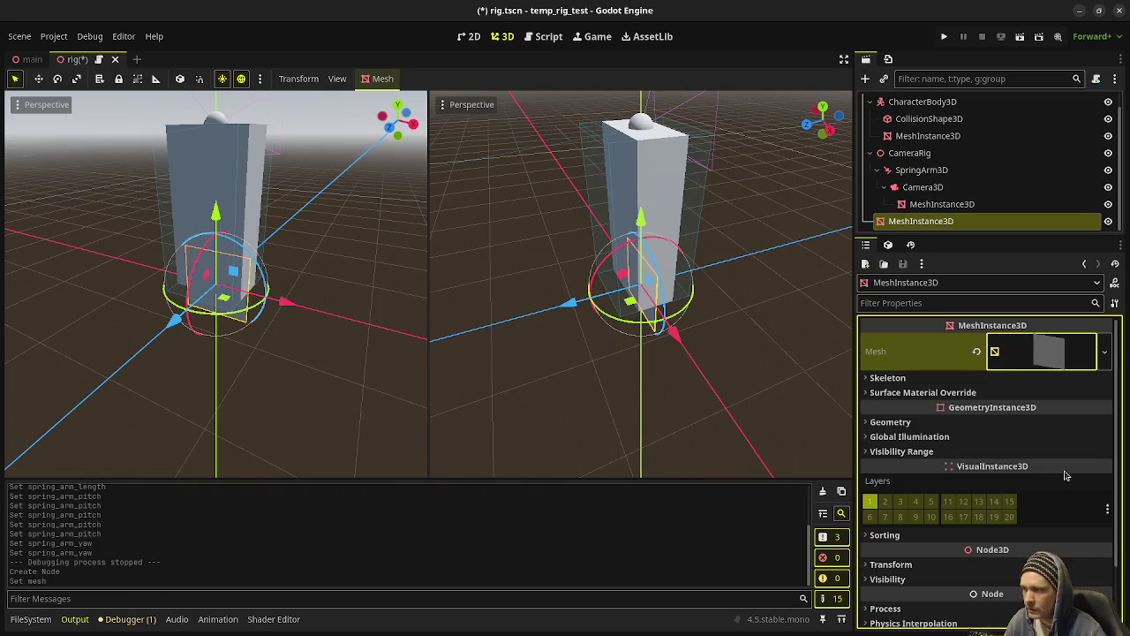
In front view, set the quad's x size to 6, then to 8 m.
key("KP_1")
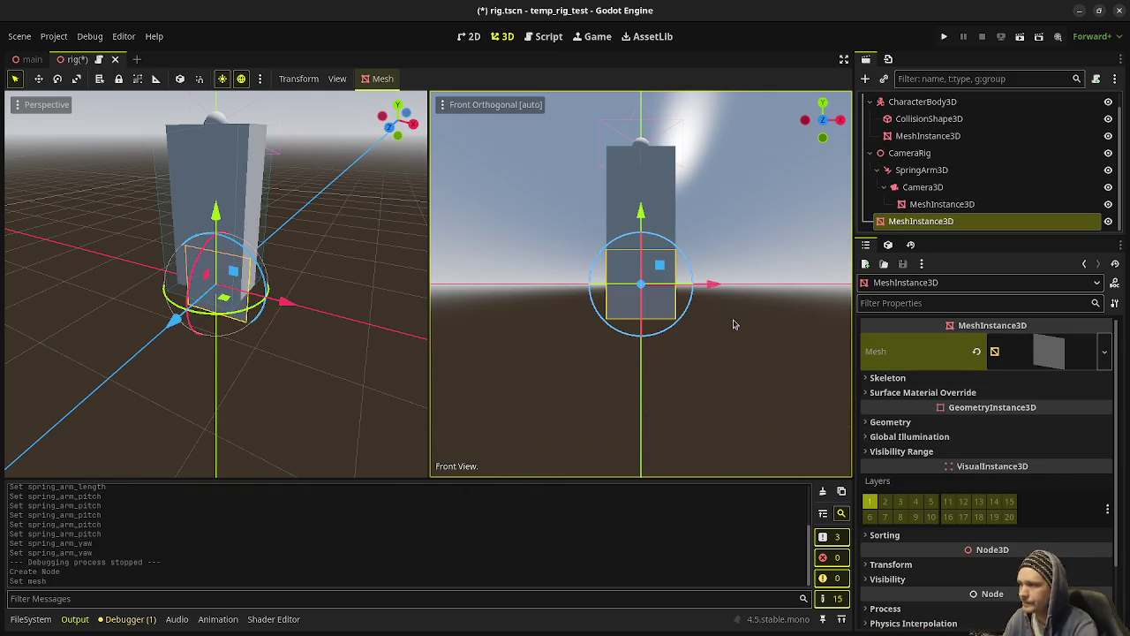
left_click(1041, 361)
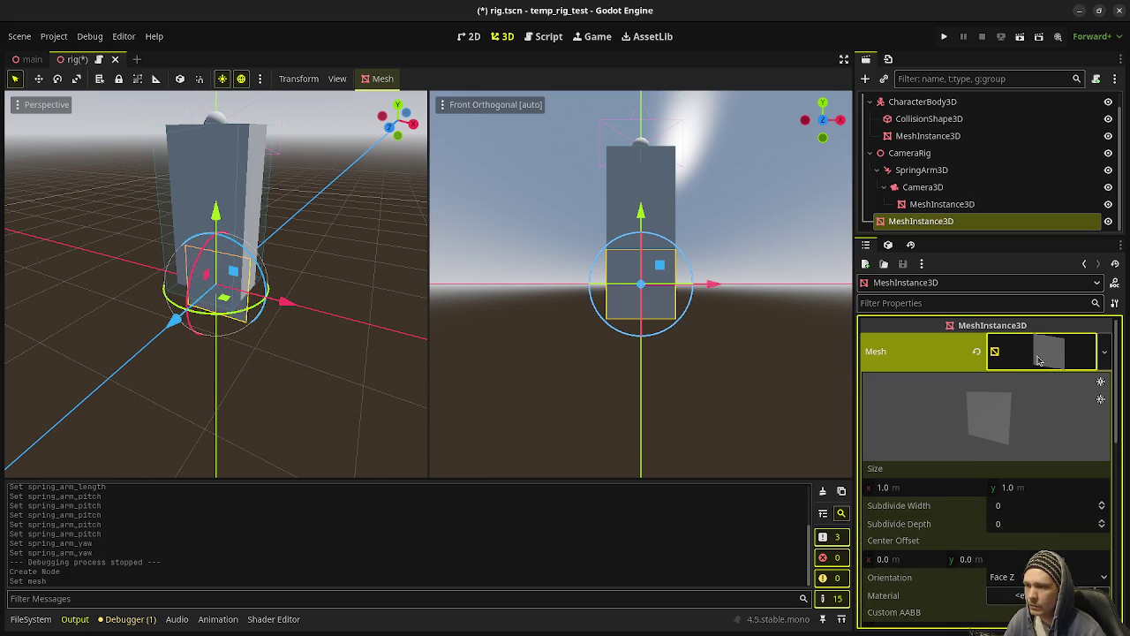
left_click(914, 493)
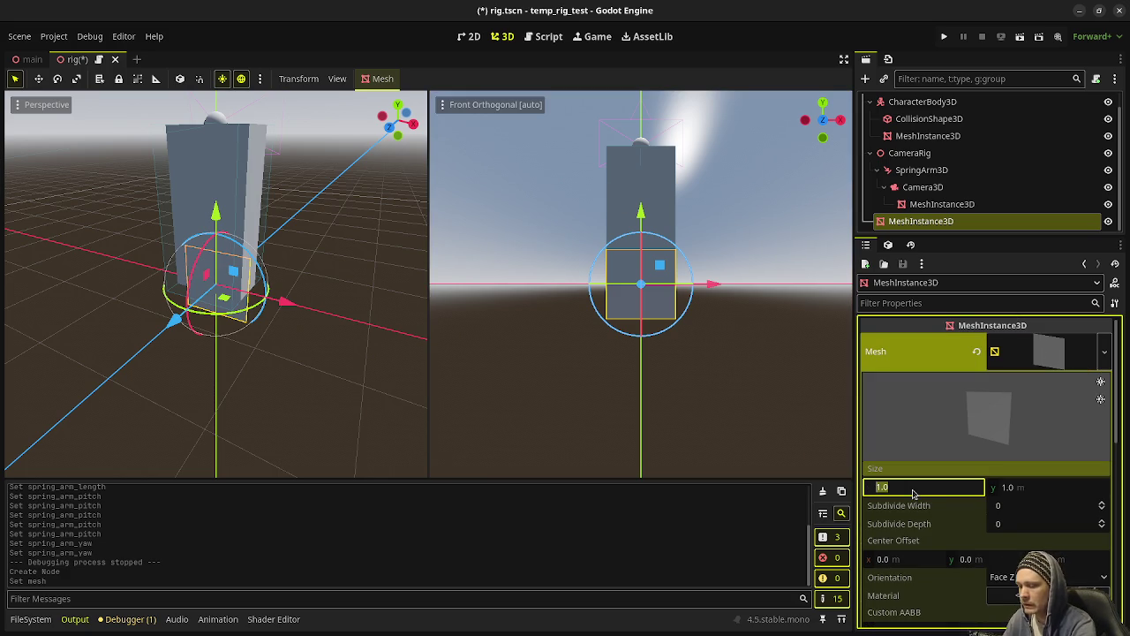
type("6")
key("Return")
scroll(655, 436, "down", 8)
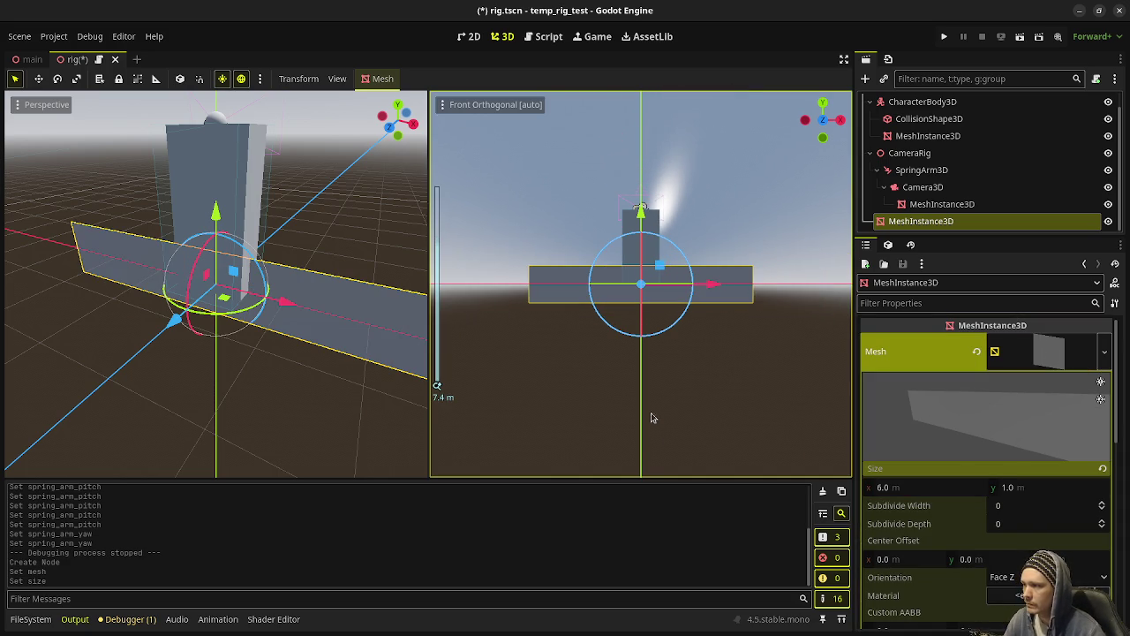
left_click(904, 488)
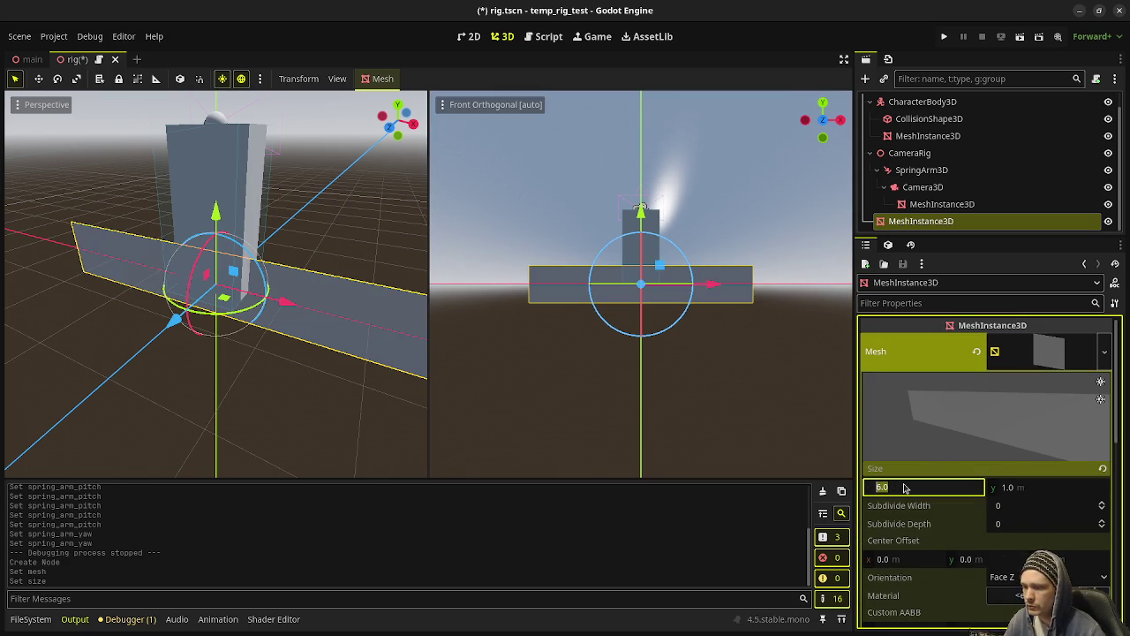
type("8")
key("Return")
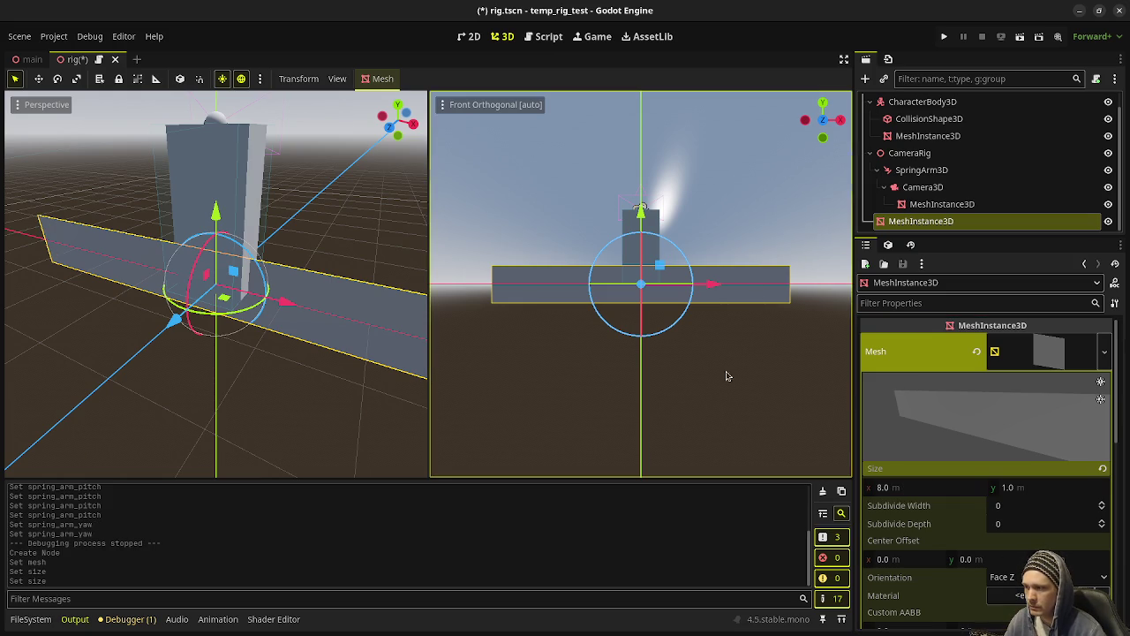
scroll(720, 363, "down", 3)
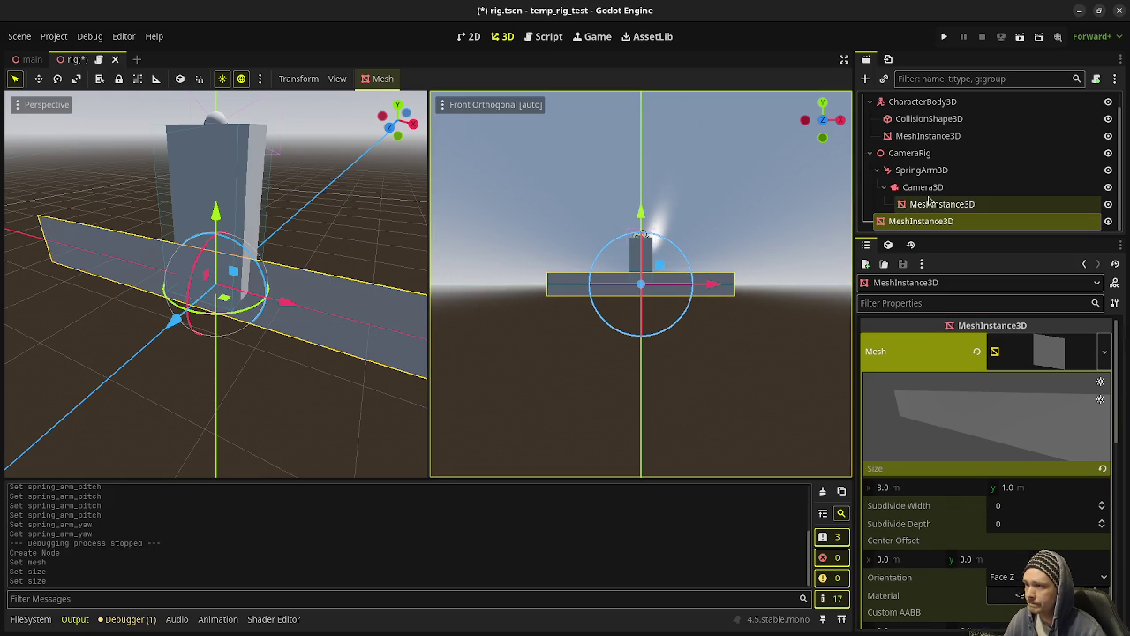
Save and launch the rig test game, move its window, and select the Rig root.
left_click(917, 191)
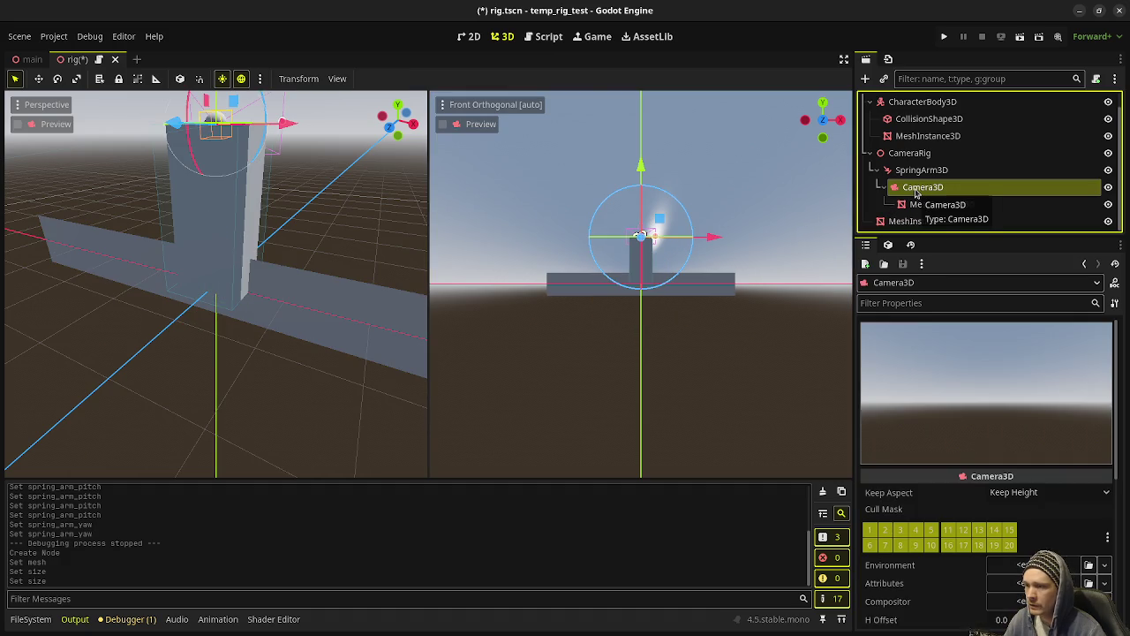
mouse_move(636, 265)
left_mouse_down()
mouse_move(537, 283)
mouse_move(702, 248)
left_mouse_up()
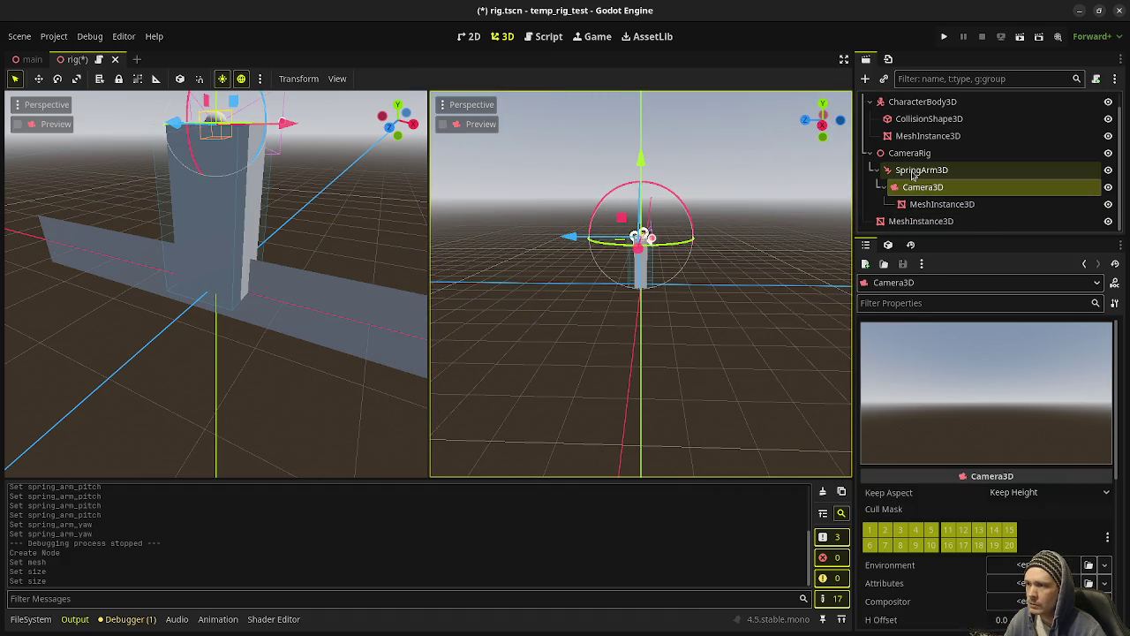
left_click(944, 36)
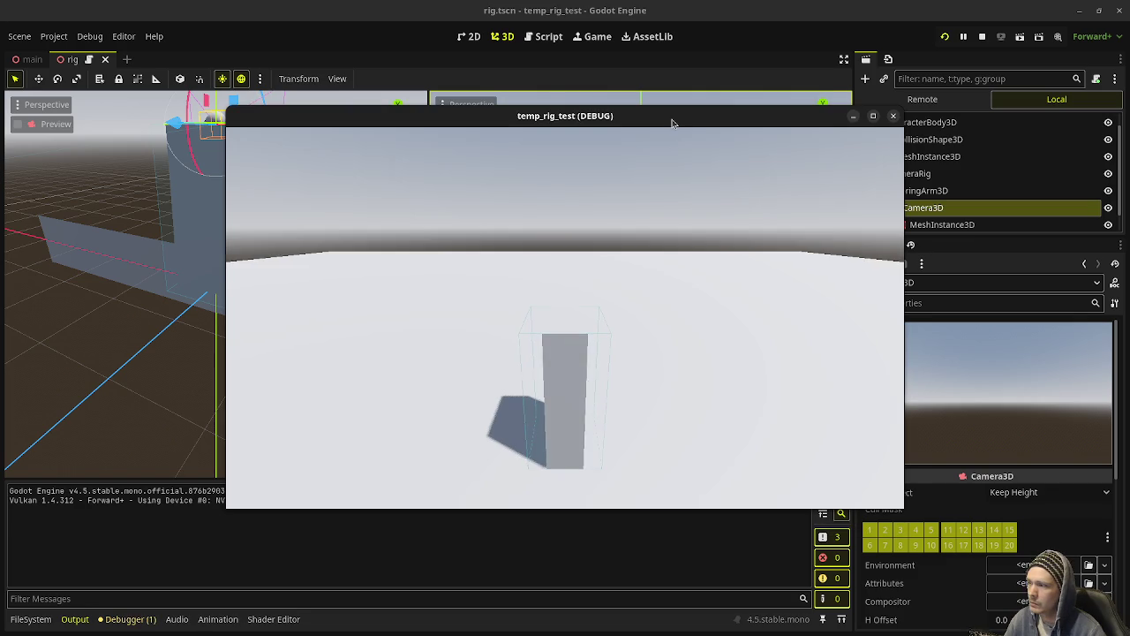
left_click_drag(671, 122, 524, 89)
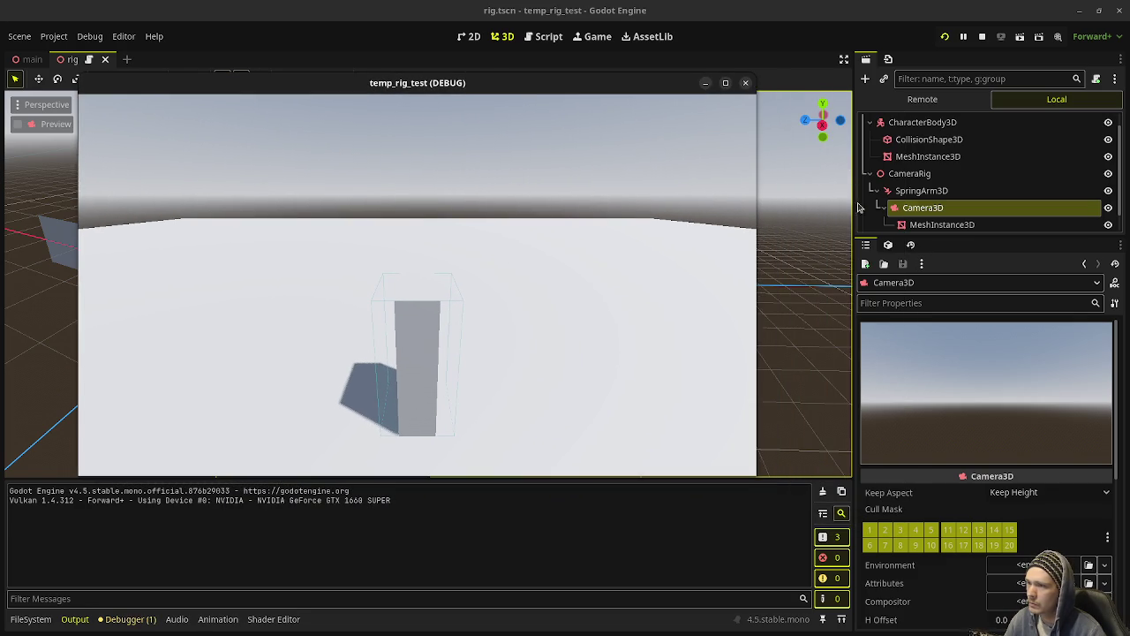
scroll(919, 168, "up", 1)
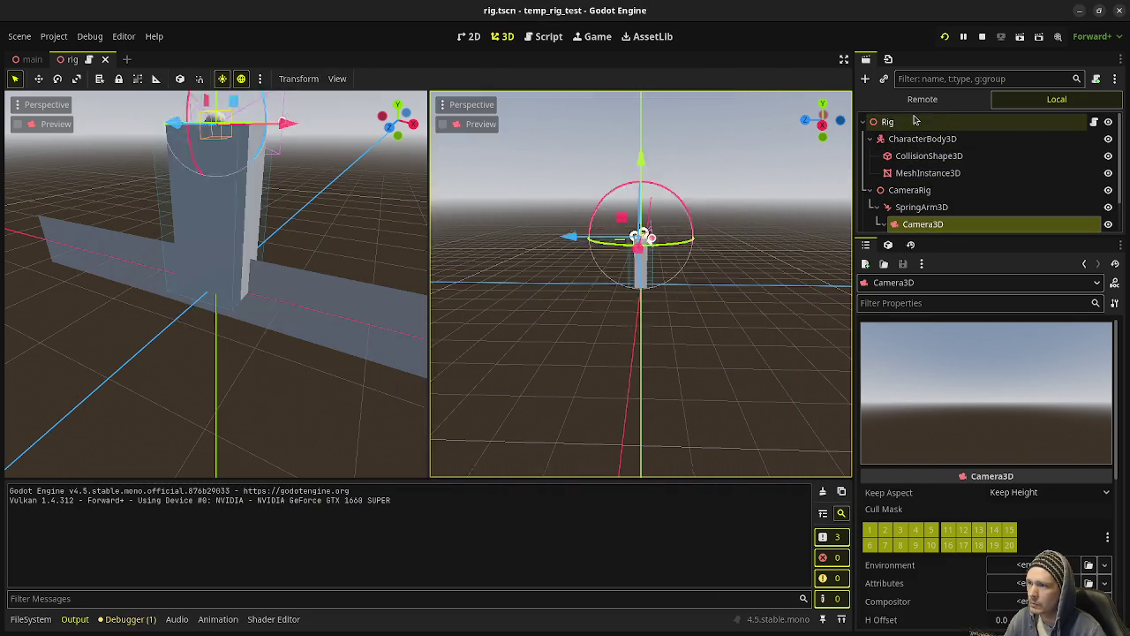
left_click(915, 121)
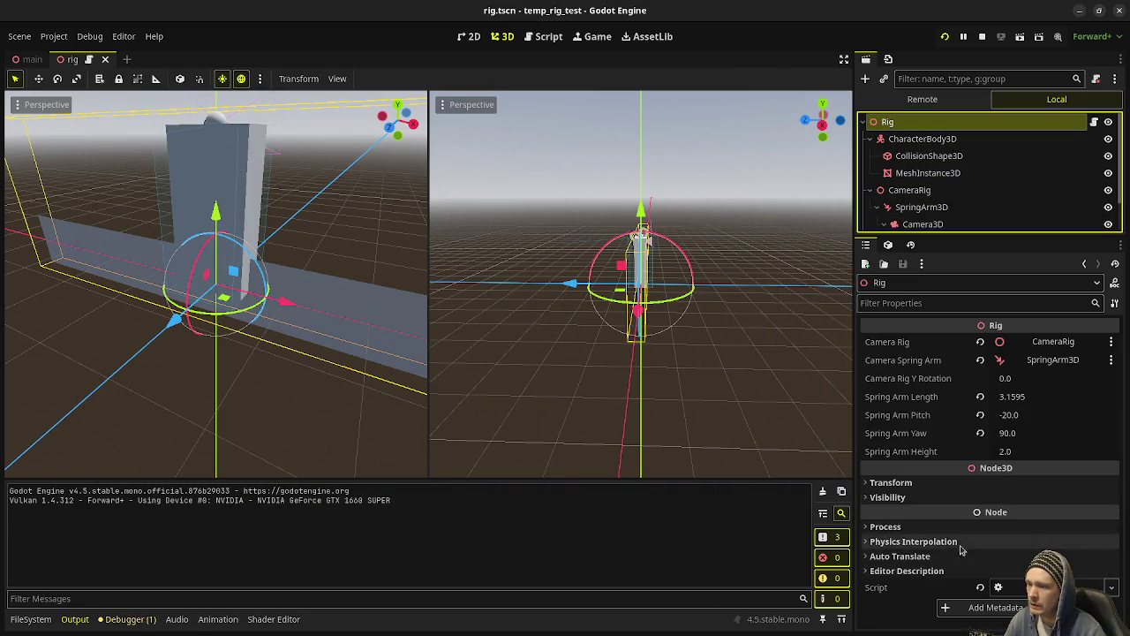
Revert Spring Arm Yaw, Pitch and Length to defaults 0, 5 and 3.25.
left_click(980, 432)
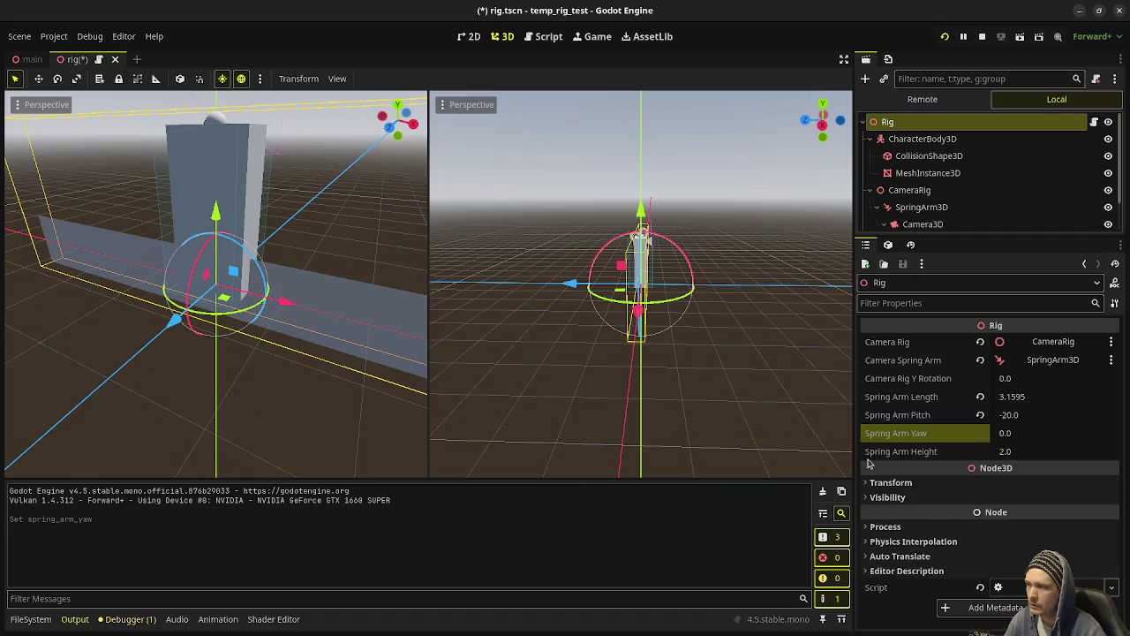
left_click(979, 414)
left_click(981, 397)
Rerun the project with the game window set Always on Top.
left_click(951, 38)
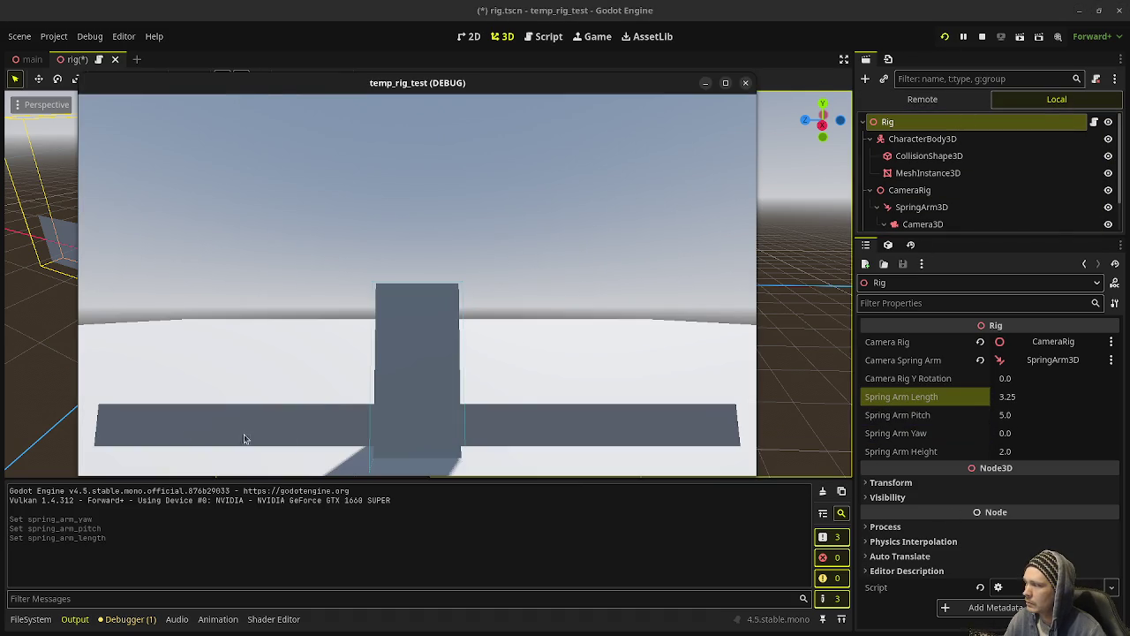
right_click(499, 91)
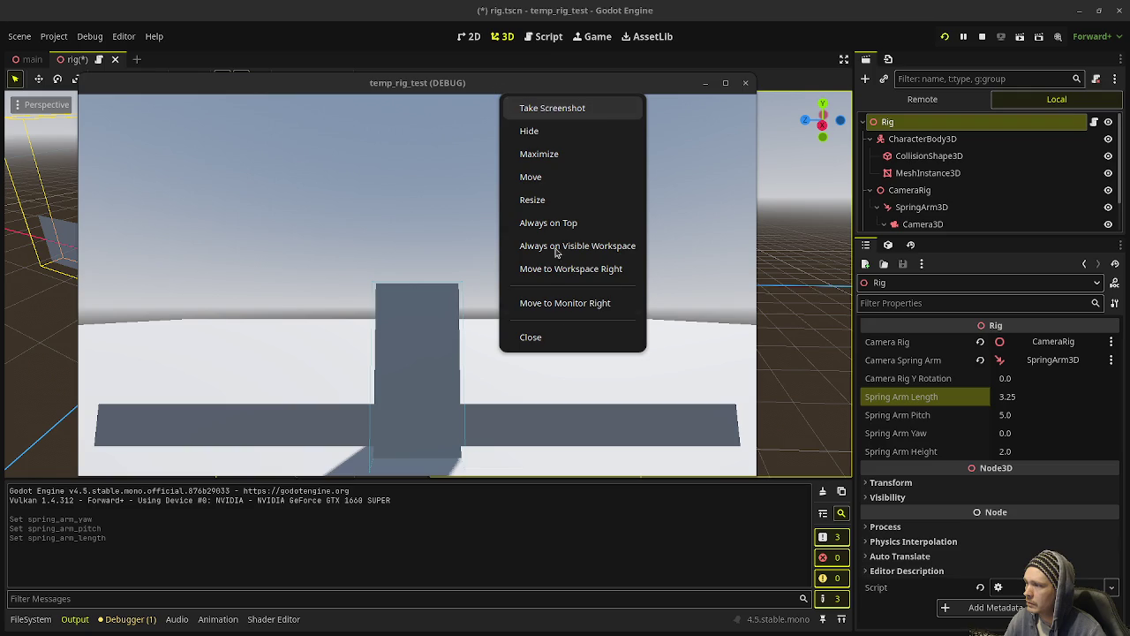
left_click(553, 225)
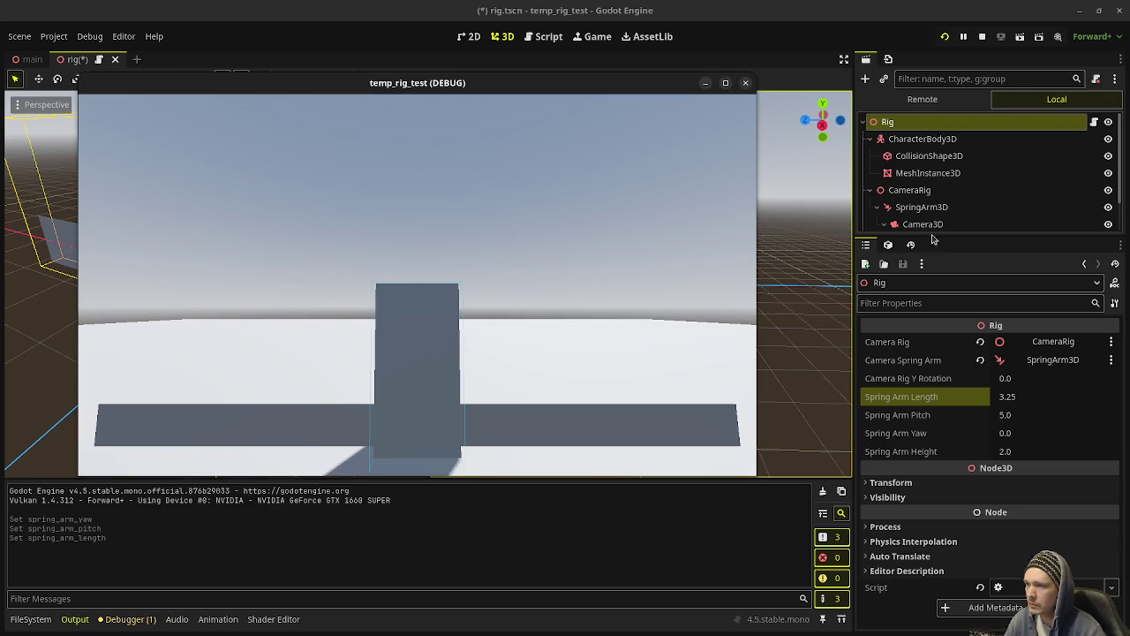
scroll(930, 218, "down", 2)
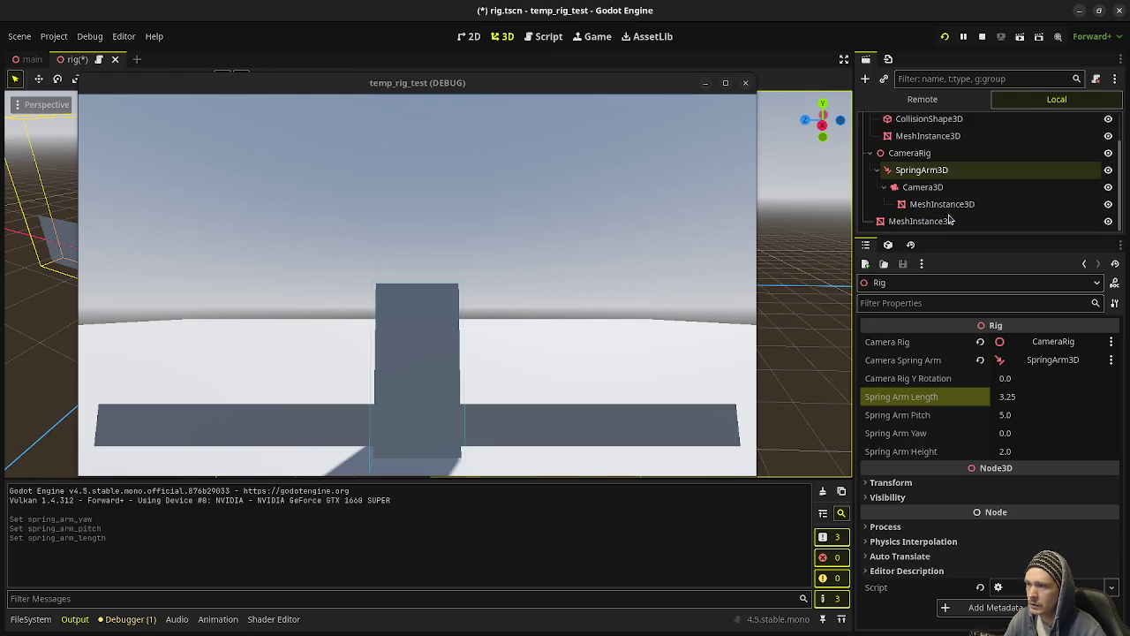
Set the backdrop quad's height to 4, then 5 m, nudging its y position.
left_click(923, 220)
left_click(1011, 489)
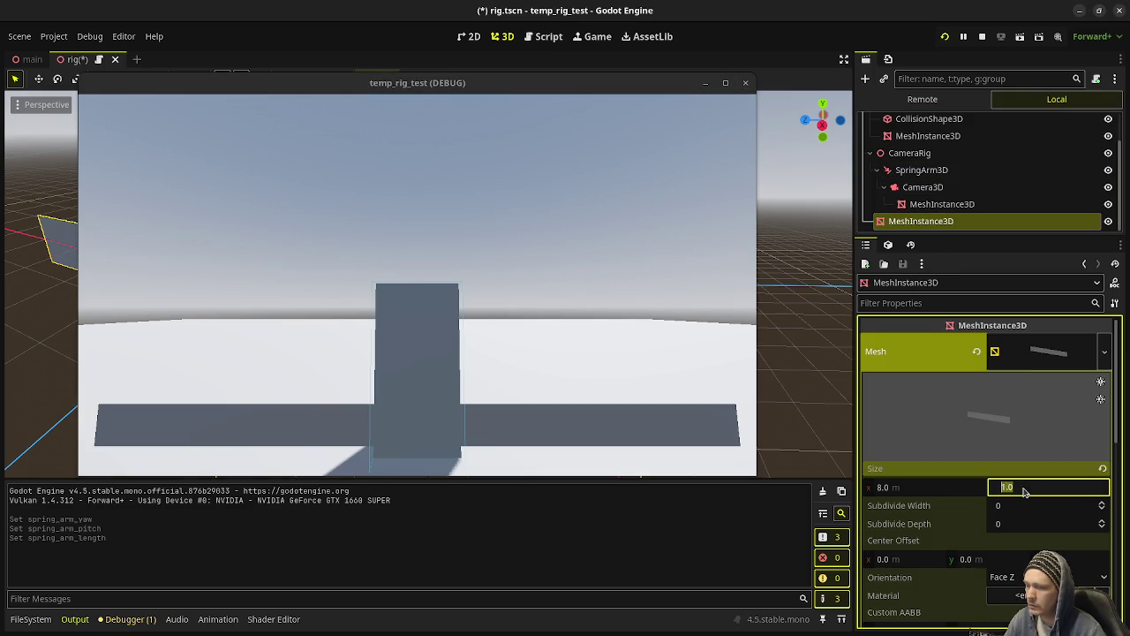
type("4")
key("Return")
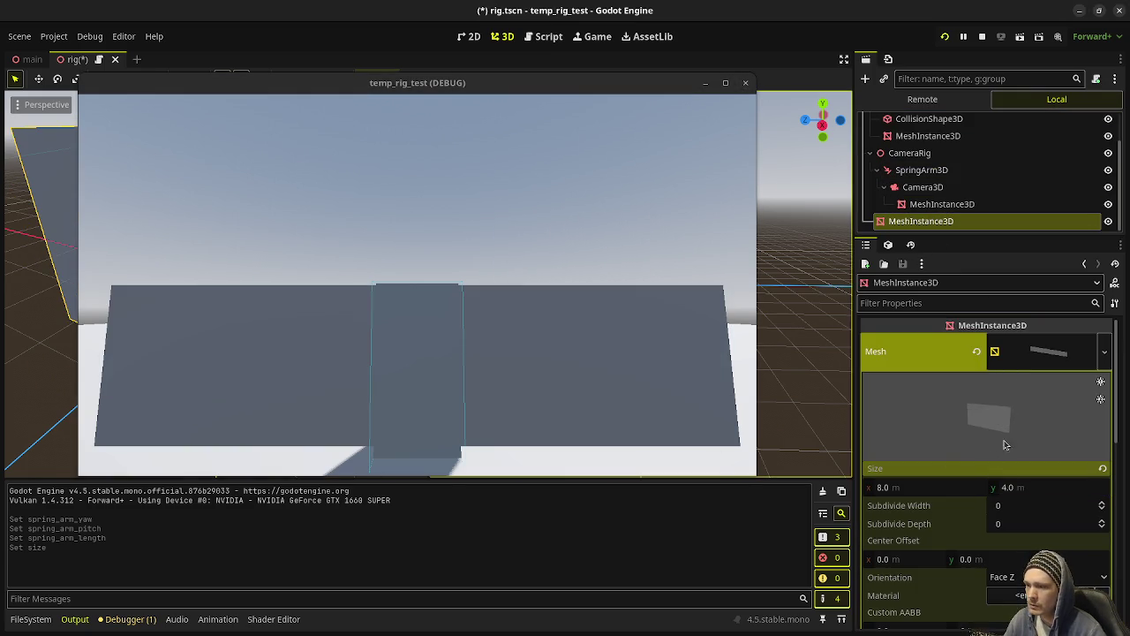
scroll(947, 371, "down", 10)
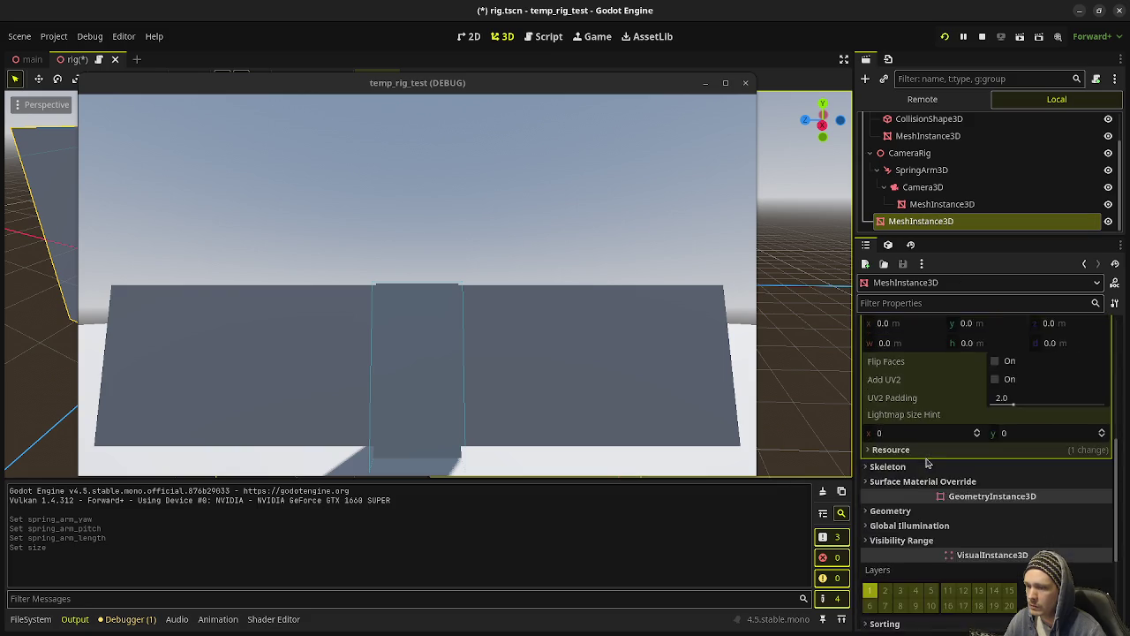
left_click(901, 540)
mouse_move(979, 573)
left_mouse_down()
mouse_move(988, 552)
mouse_move(980, 570)
left_mouse_up()
scroll(1015, 423, "up", 10)
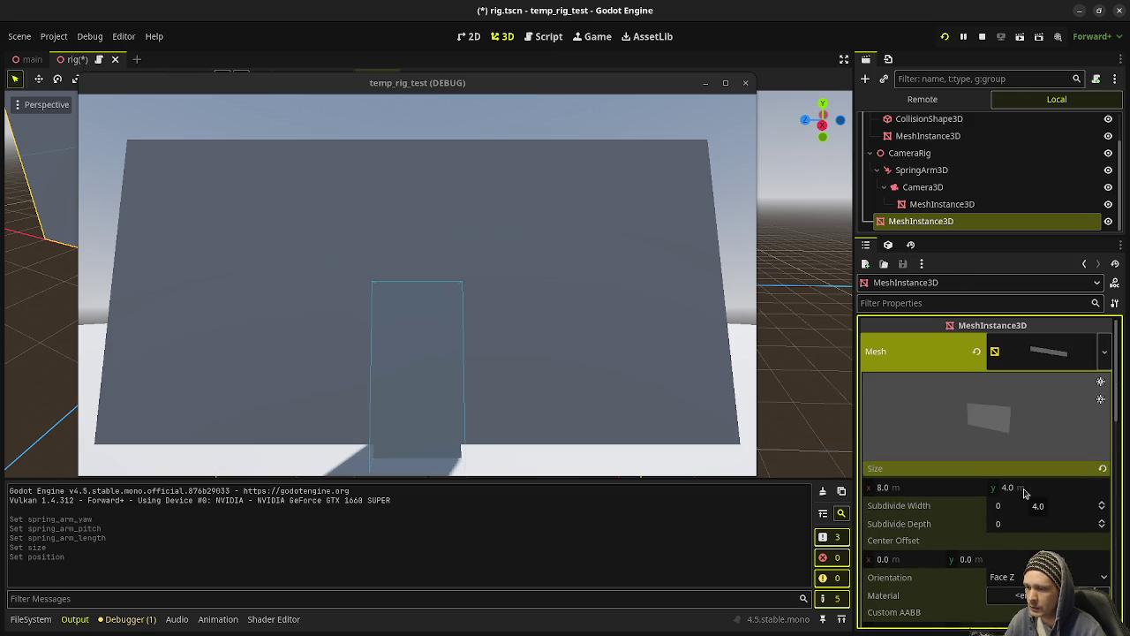
left_click(1025, 493)
type("5")
key("Return")
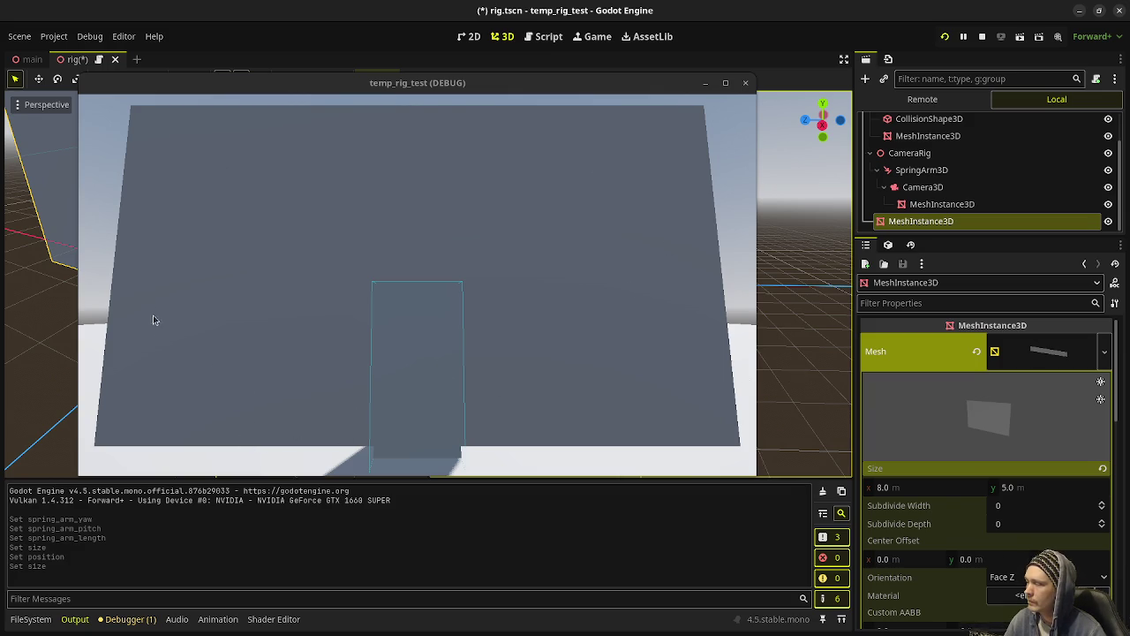
Turn off Always on Top and view the game in the editor's Game tab with camera override.
left_click_drag(596, 86, 613, 127)
right_click(628, 138)
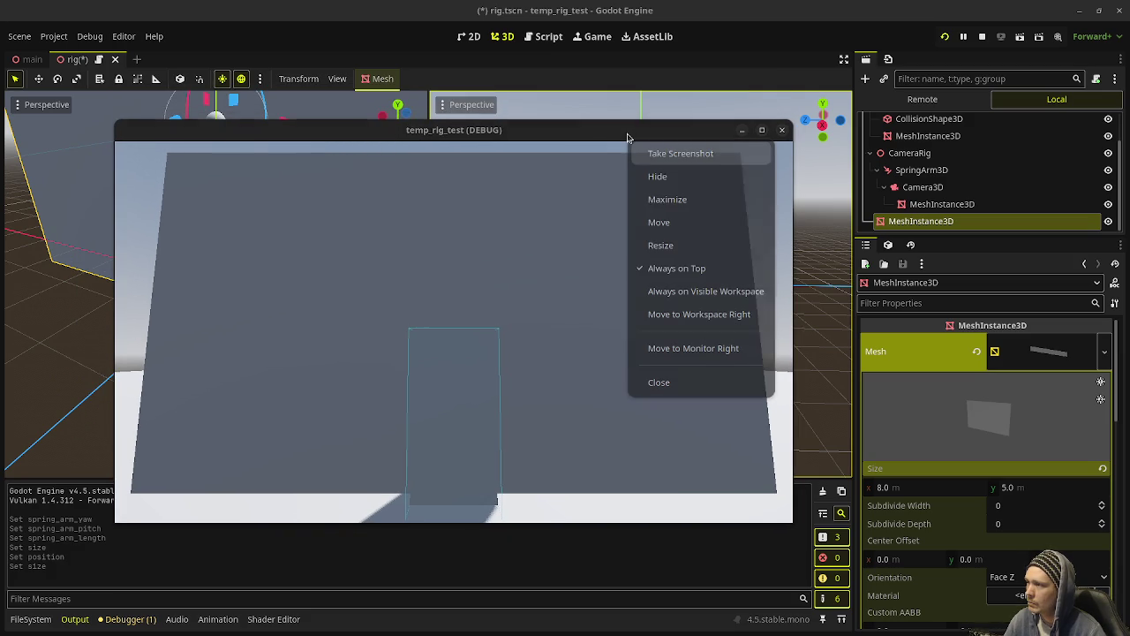
left_click(644, 268)
right_click(625, 136)
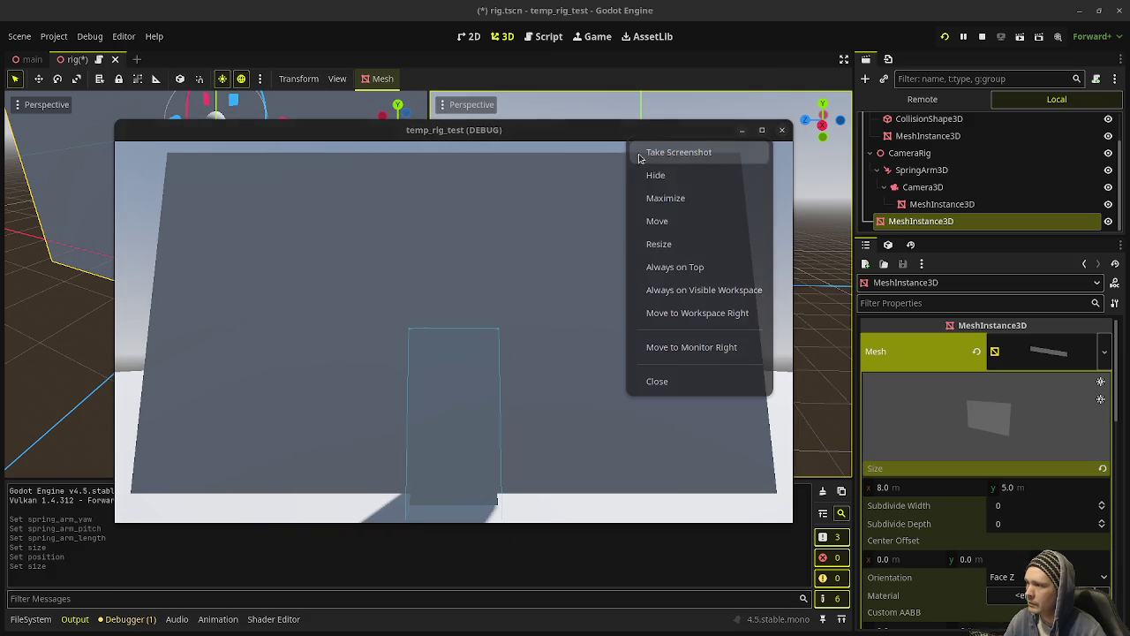
left_click(658, 266)
left_click(591, 36)
left_click(258, 79)
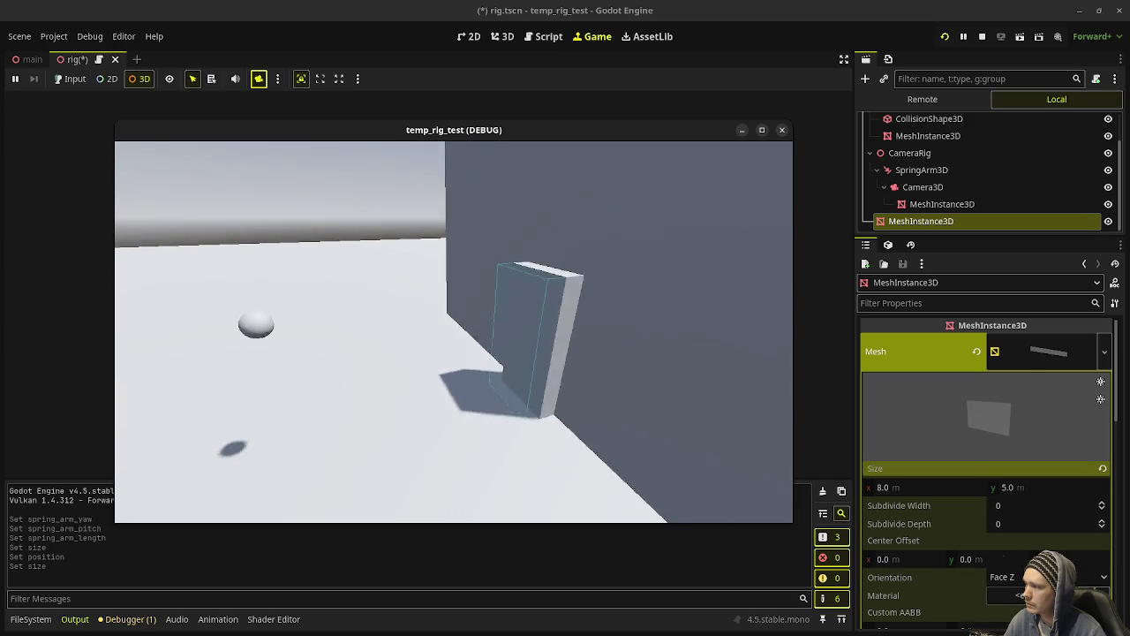
Set the Rig's Spring Arm Yaw to 45.
scroll(926, 132, "up", 2)
left_click(928, 124)
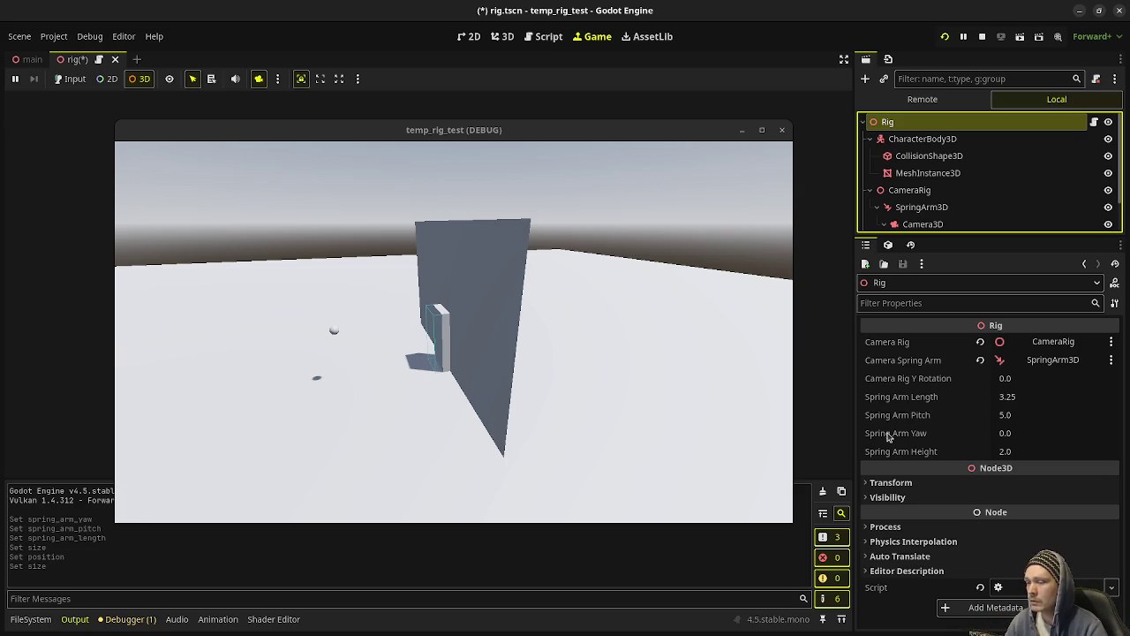
left_click(1016, 439)
type("45")
key("Return")
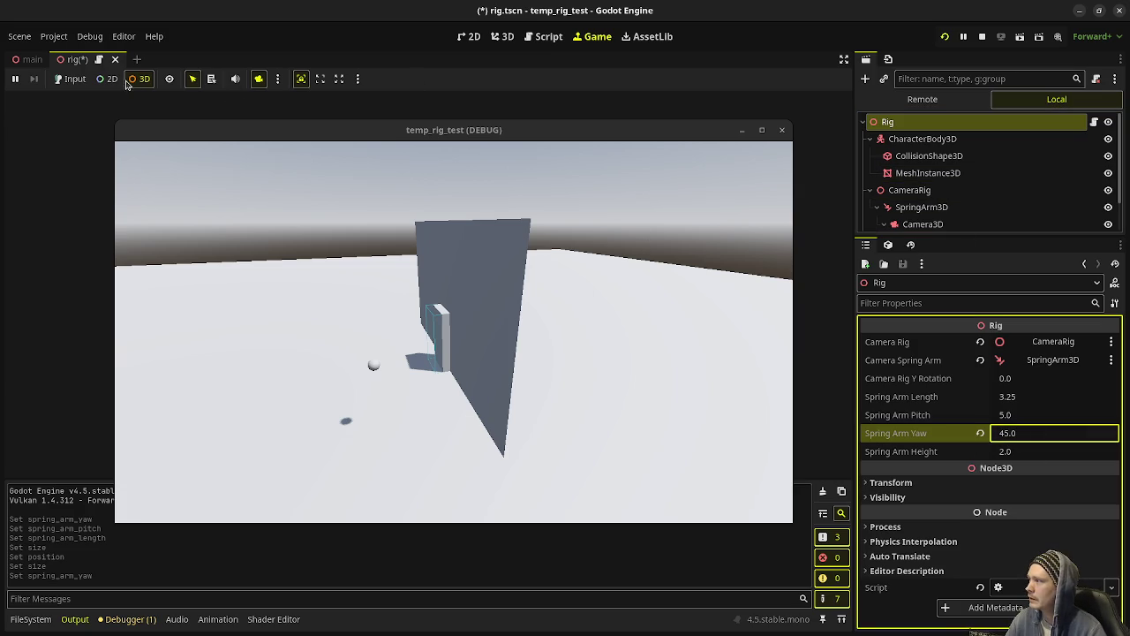
Return to the rig's own camera, pick the box in-game, then stop the run.
left_click(259, 80)
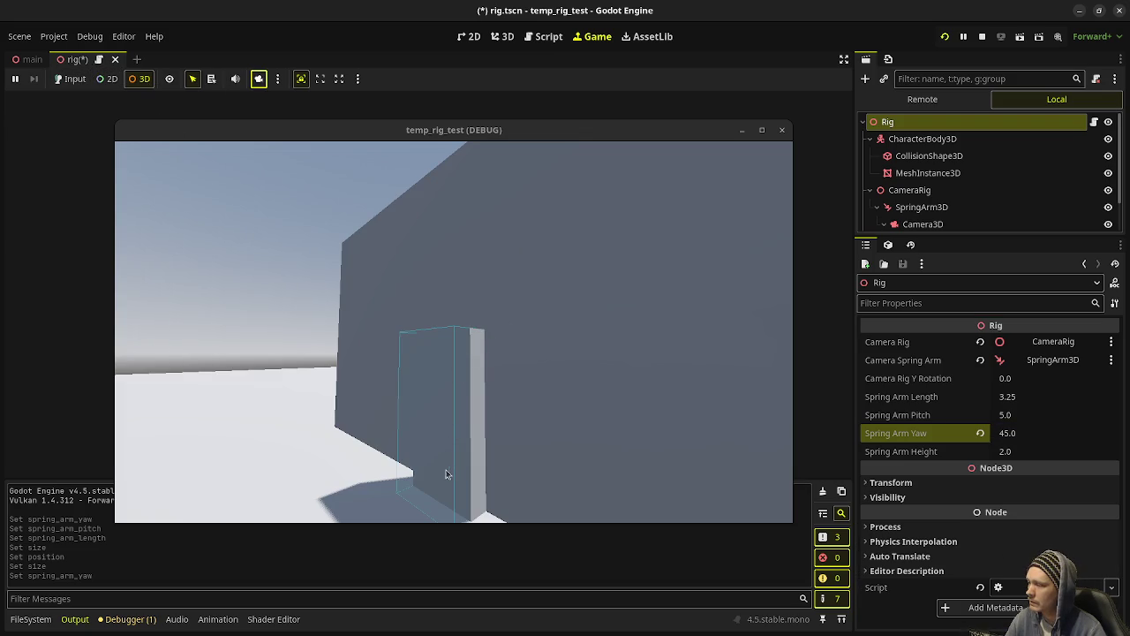
left_click(469, 412)
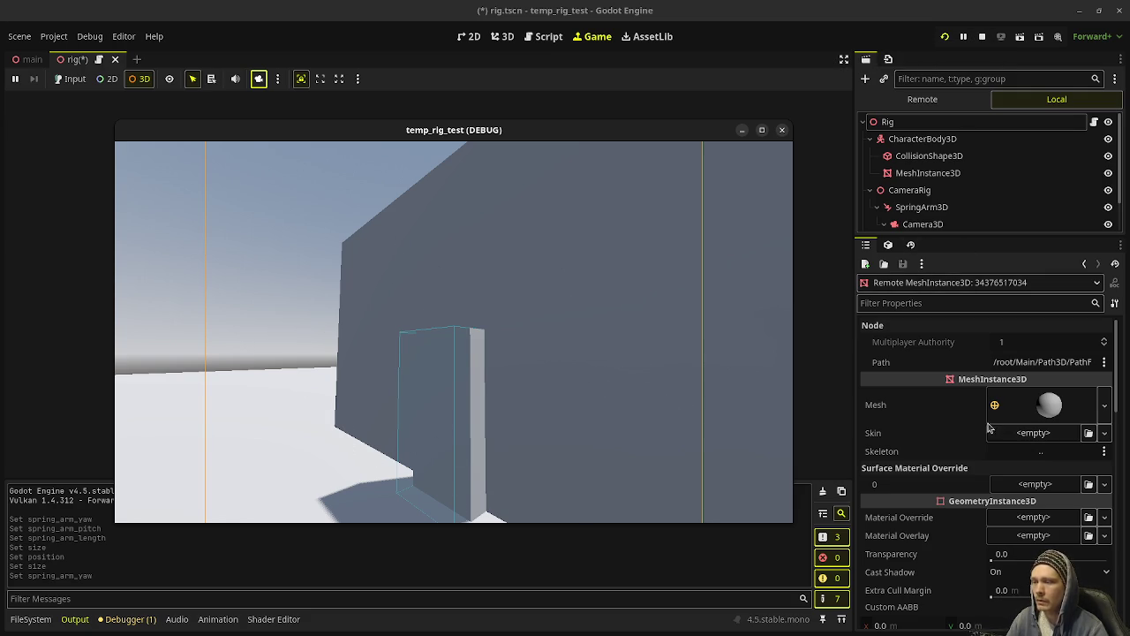
left_click(982, 37)
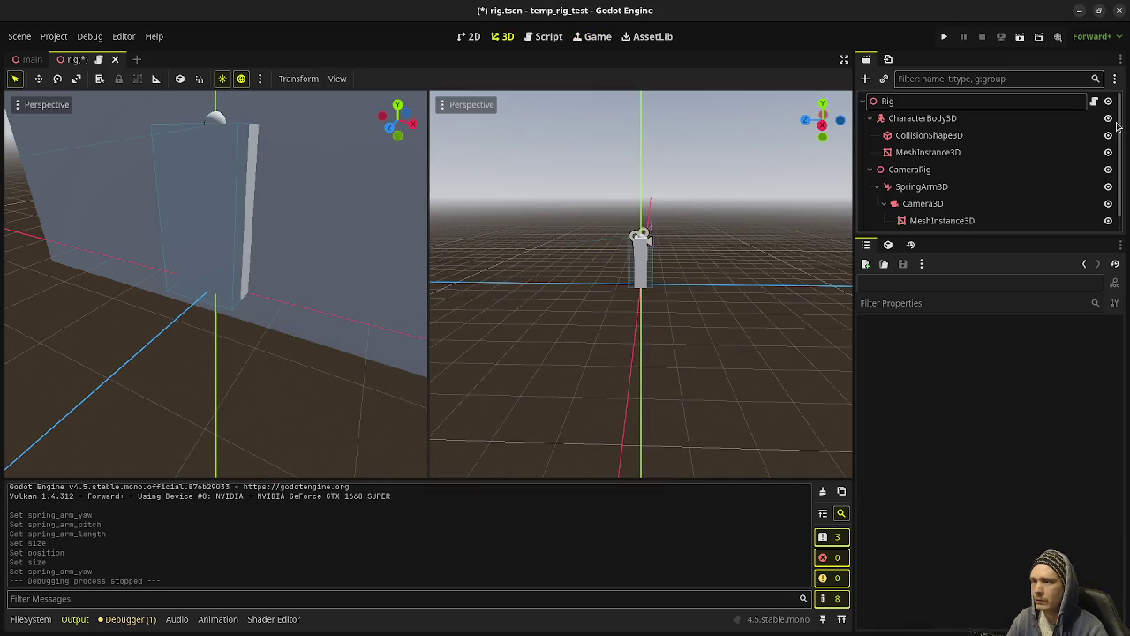
Hide the backdrop quad and rename it MovementRegion, then MovementRegionVisualization.
left_click(1108, 221)
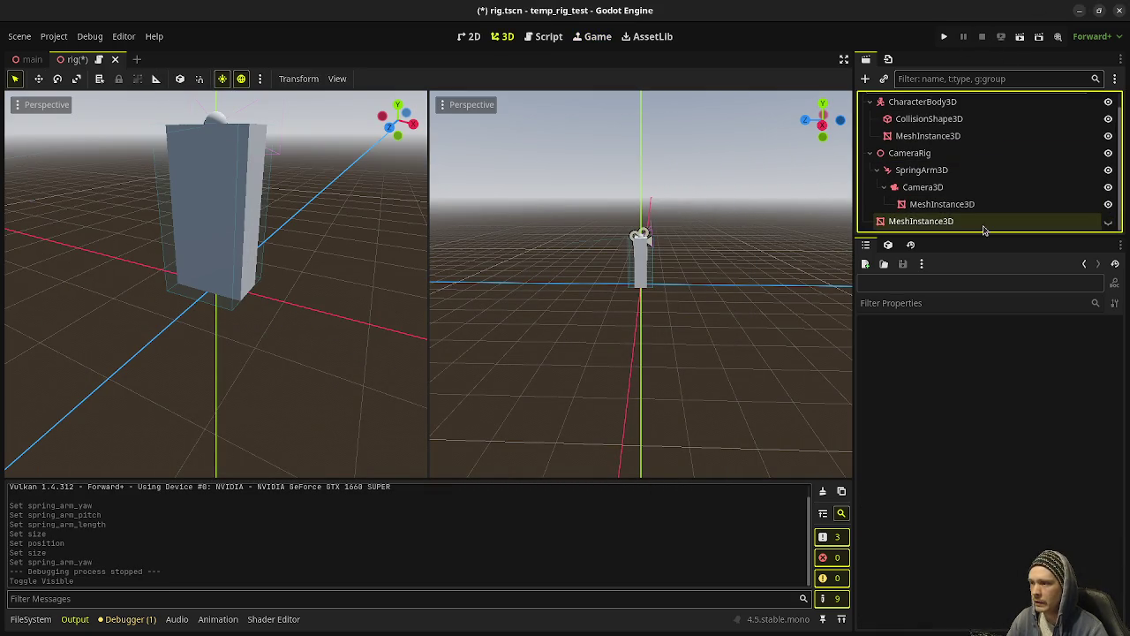
left_click(983, 227)
left_click(984, 227)
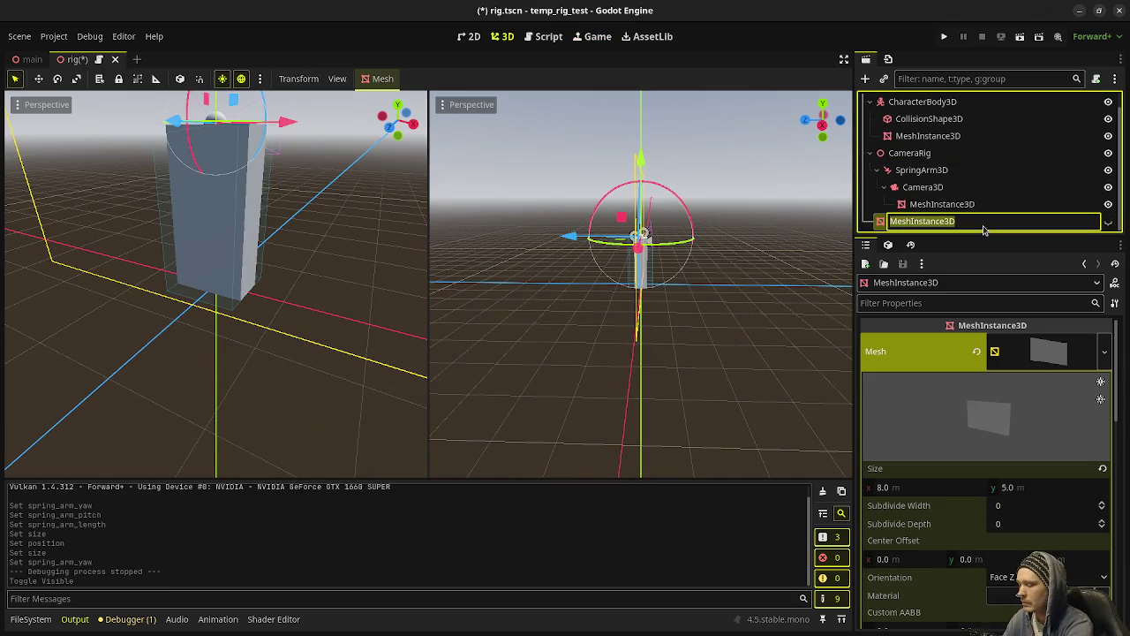
type("MovementRegion")
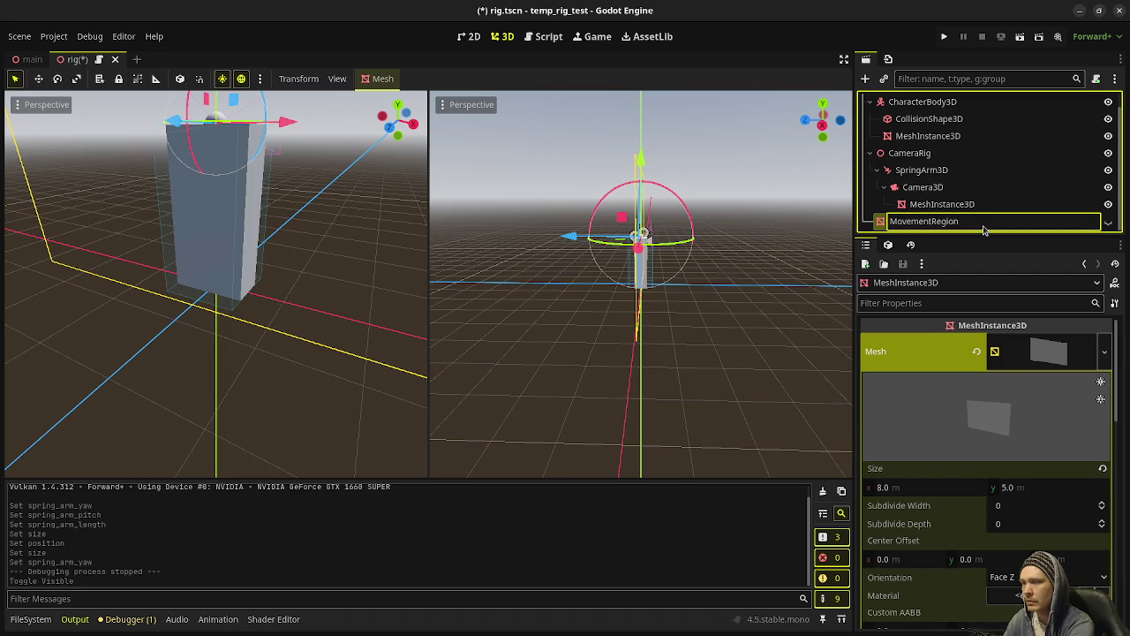
key("Return")
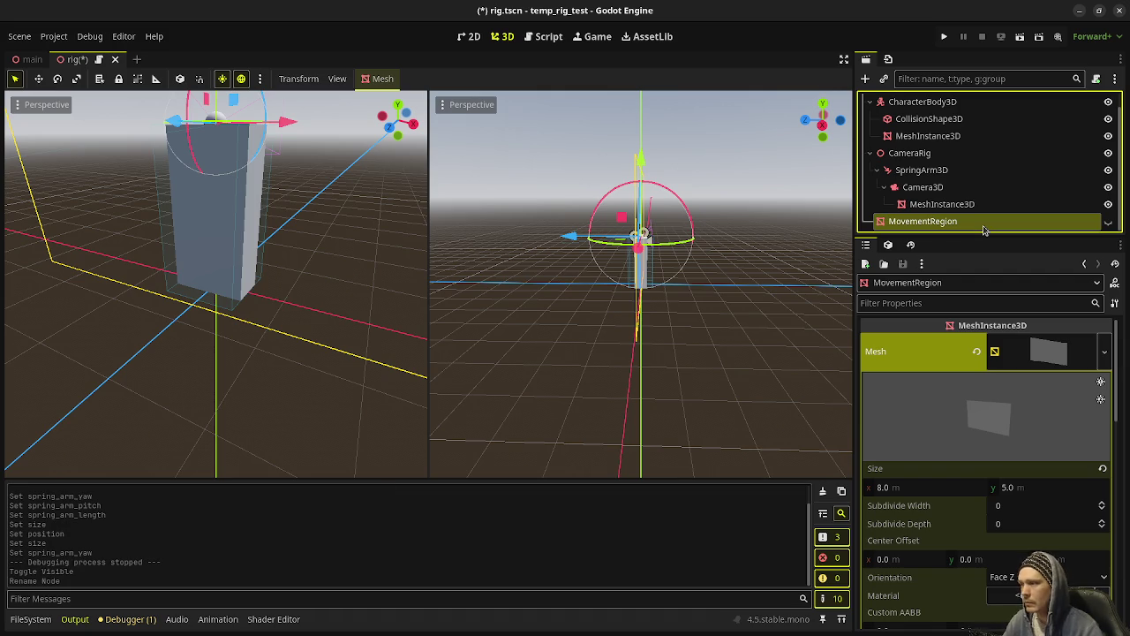
left_click(984, 226)
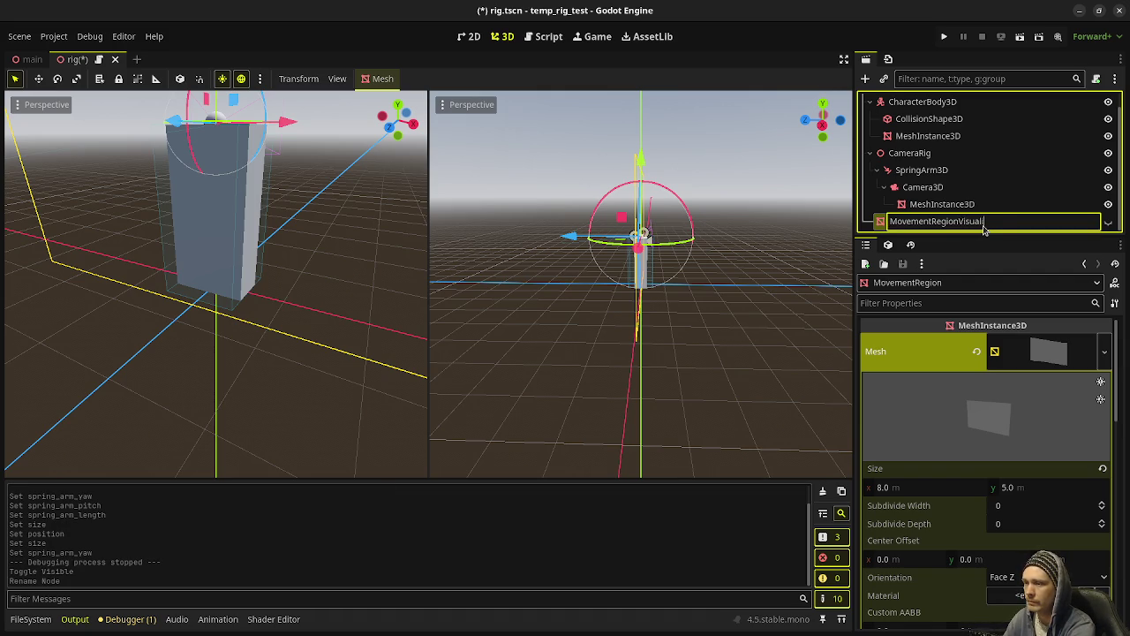
type("n")
key("Return")
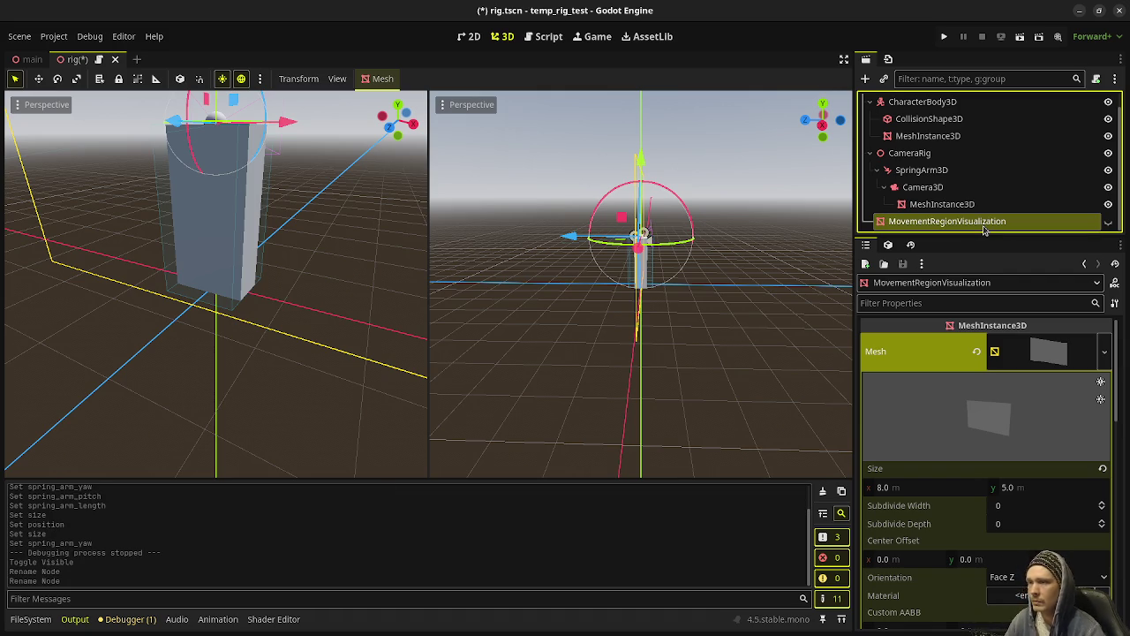
mouse_move(602, 262)
left_mouse_down()
mouse_move(595, 298)
mouse_move(618, 292)
left_mouse_up()
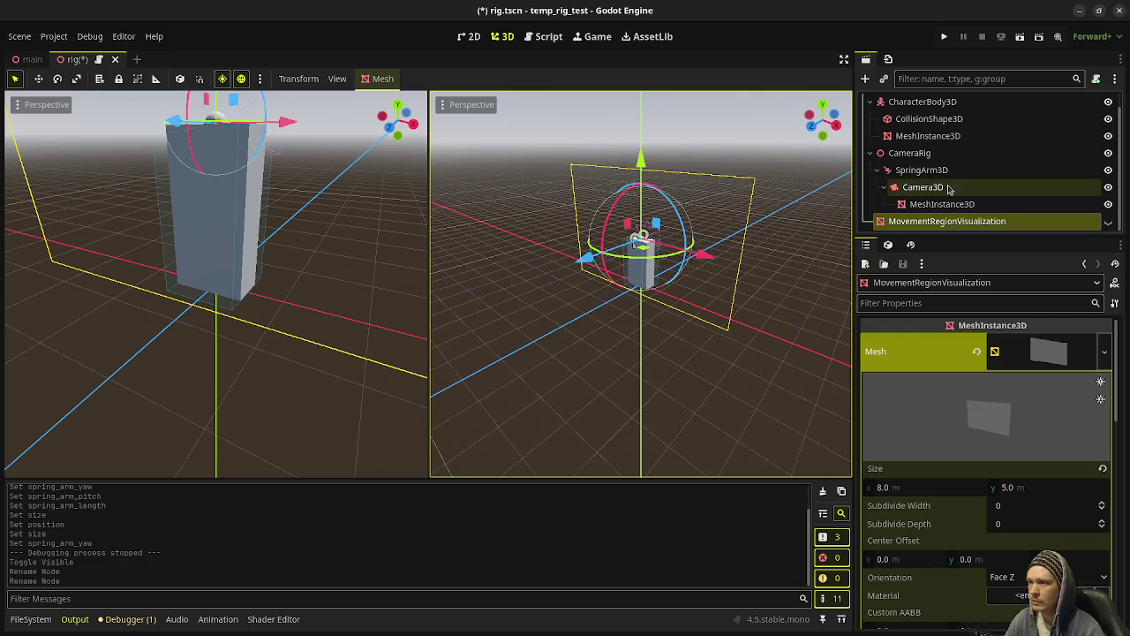
scroll(919, 124, "up", 1)
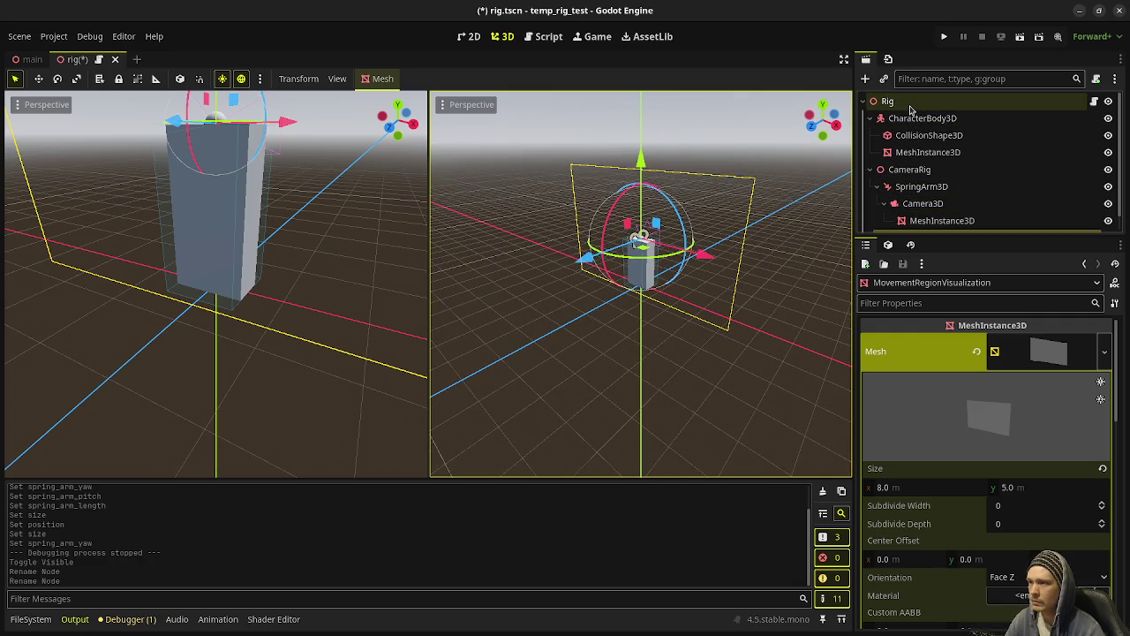
Set the Camera3D field of view to 60.
left_click(911, 105)
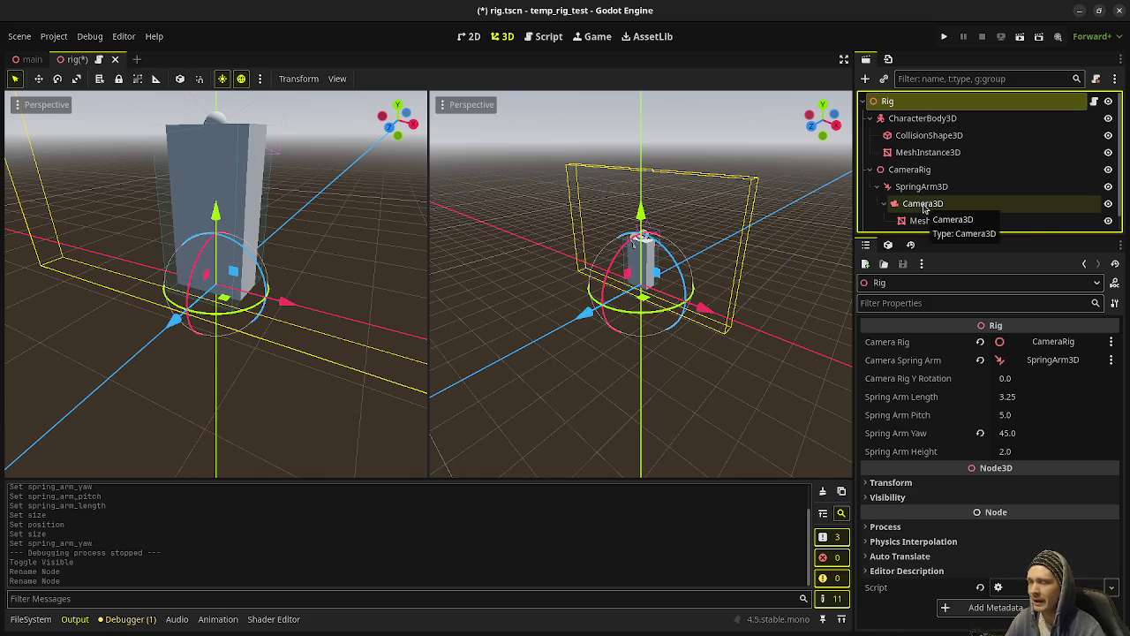
left_click(923, 204)
scroll(995, 510, "down", 5)
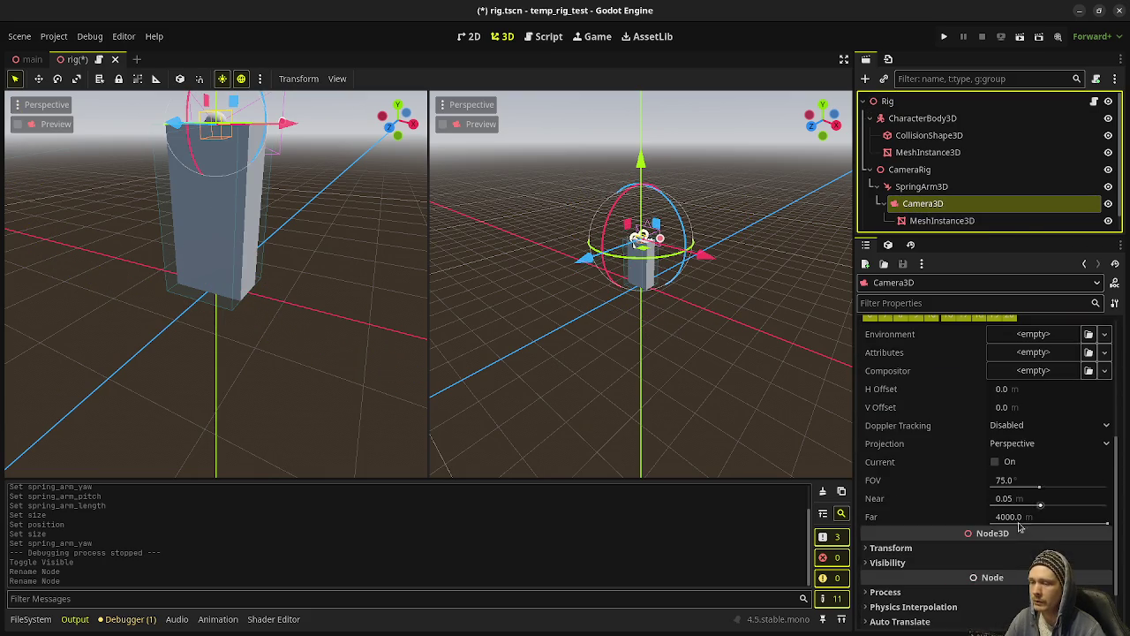
left_click(1042, 484)
type("60")
key("Return")
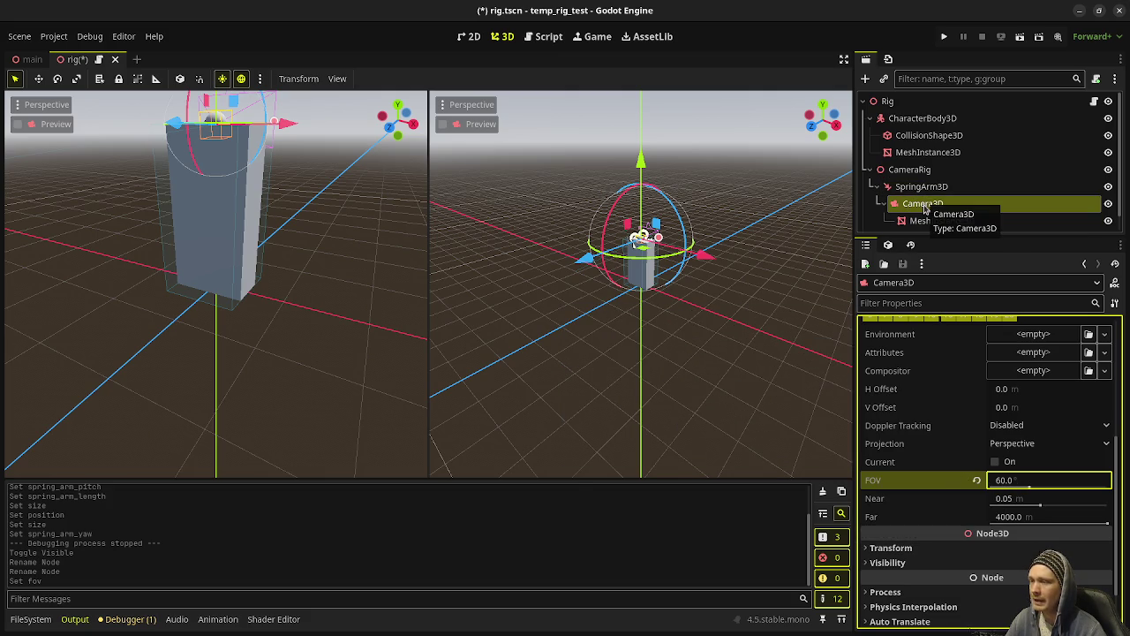
Run the project with Rig selected and move the game window up and left.
left_click_drag(630, 326, 516, 329)
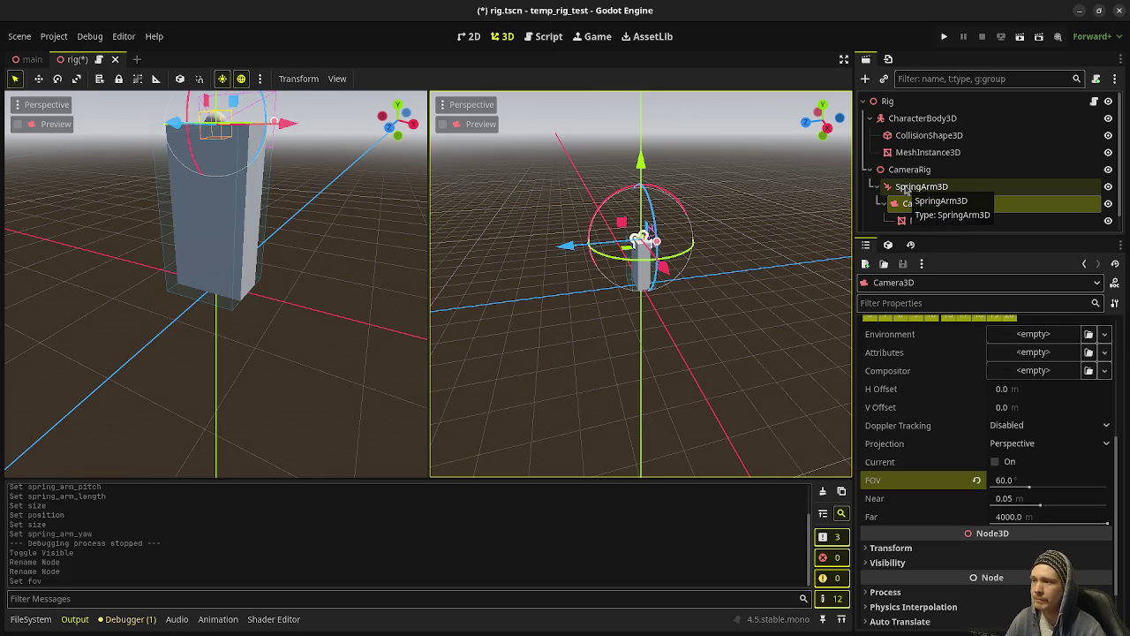
left_click(887, 100)
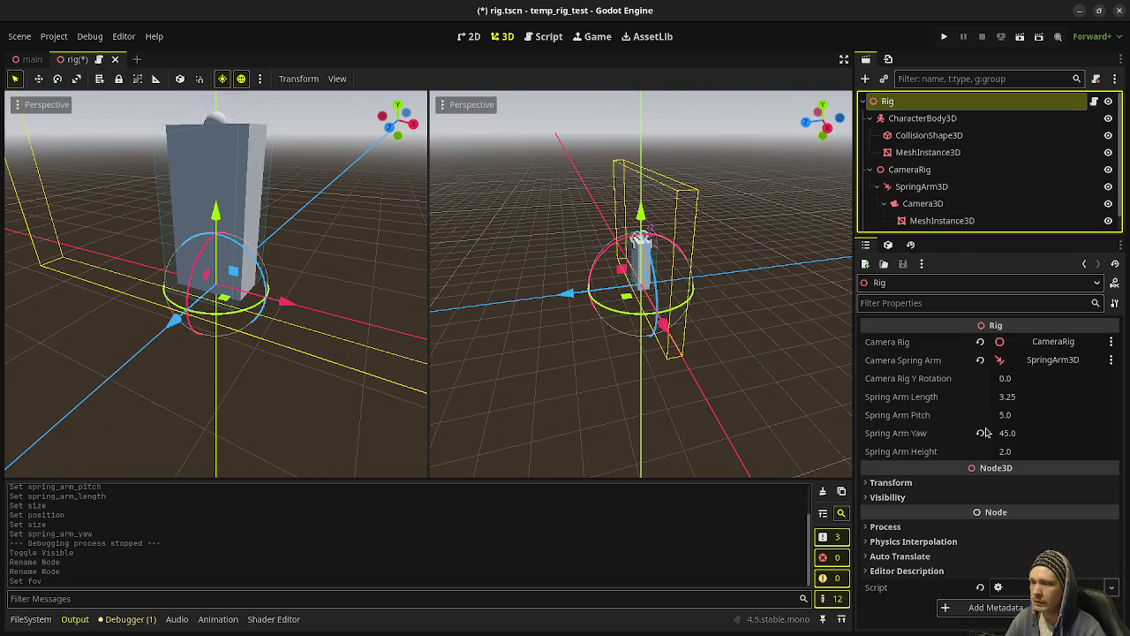
mouse_move(565, 315)
left_mouse_down()
mouse_move(681, 336)
mouse_move(701, 327)
mouse_move(694, 302)
left_mouse_up()
left_click(944, 36)
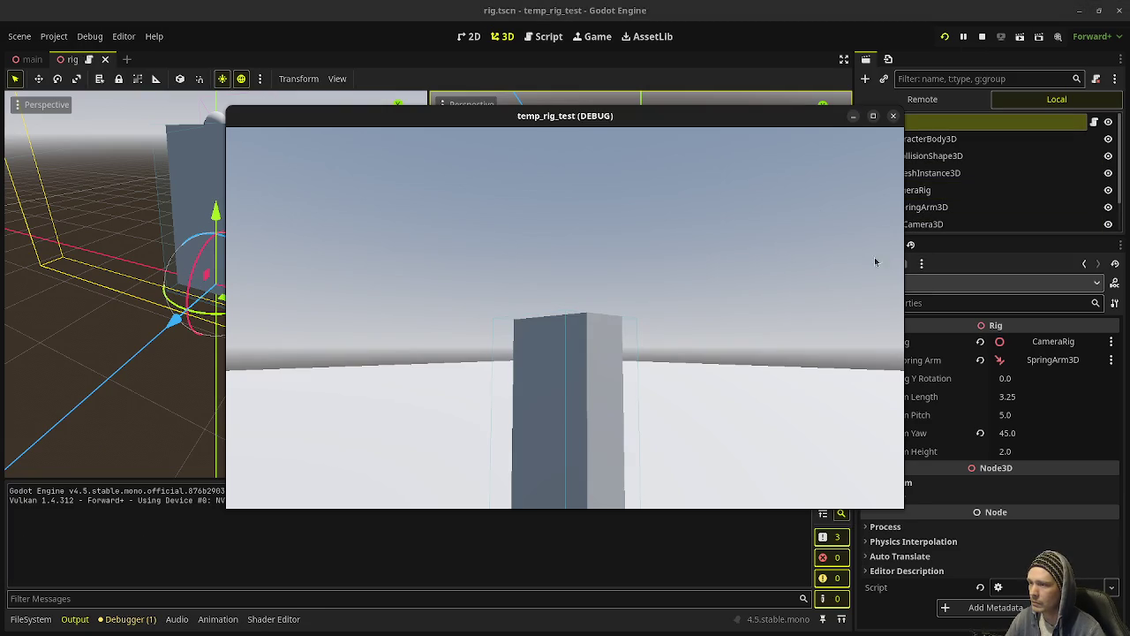
left_click_drag(711, 112, 556, 86)
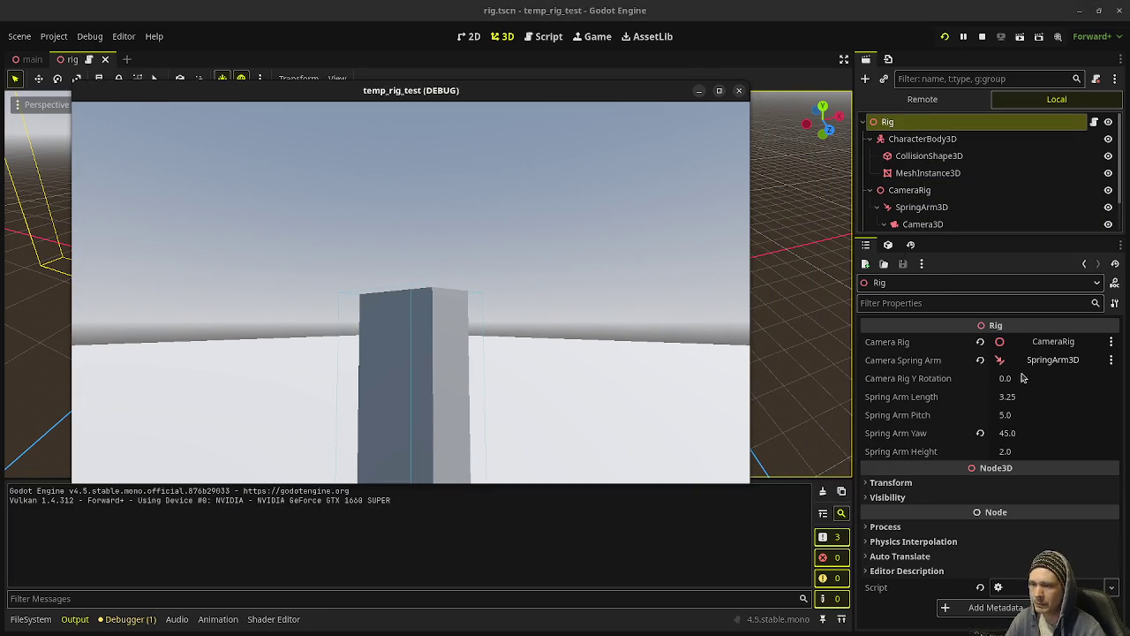
right_click(581, 96)
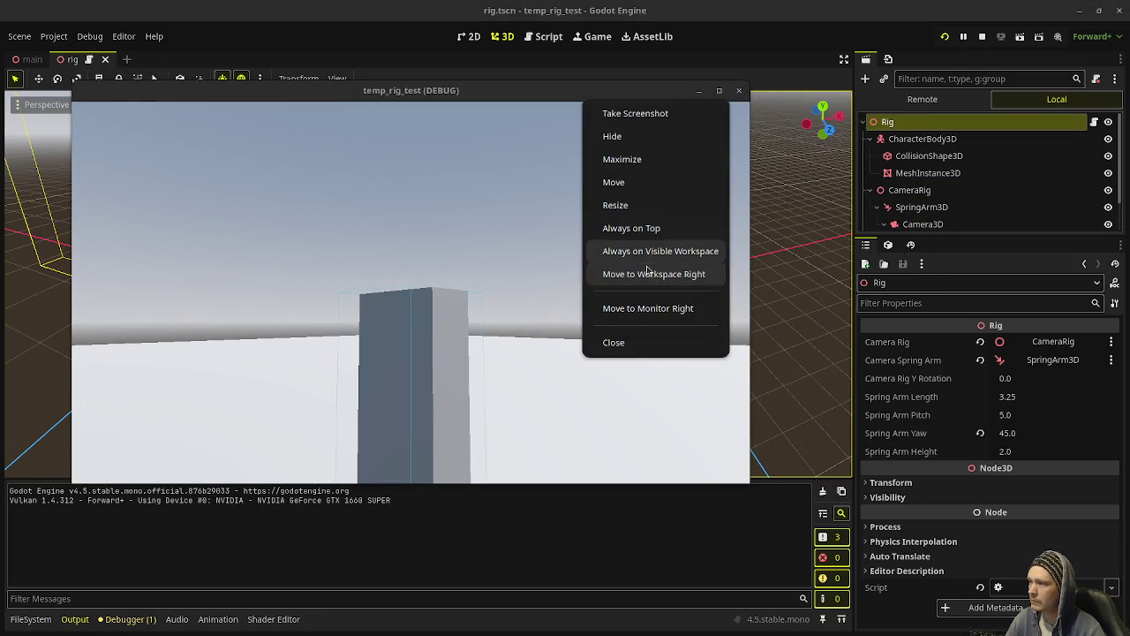
Keep the game window on top, drag Spring Arm Length to 4.324 and set yaw 20.
left_click(624, 225)
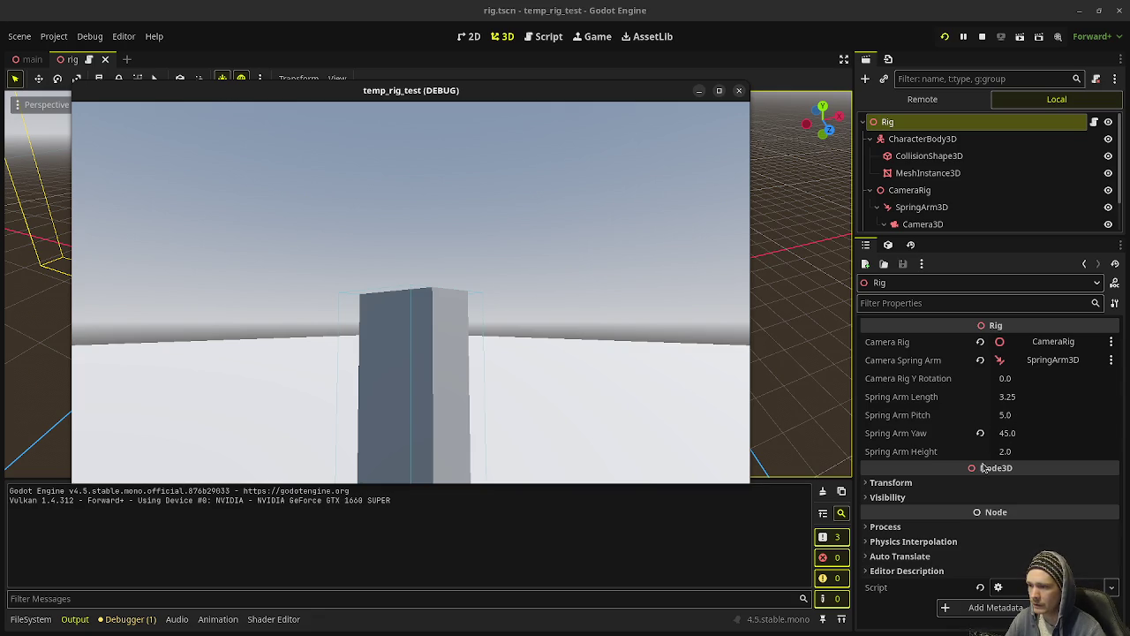
left_click(1013, 397)
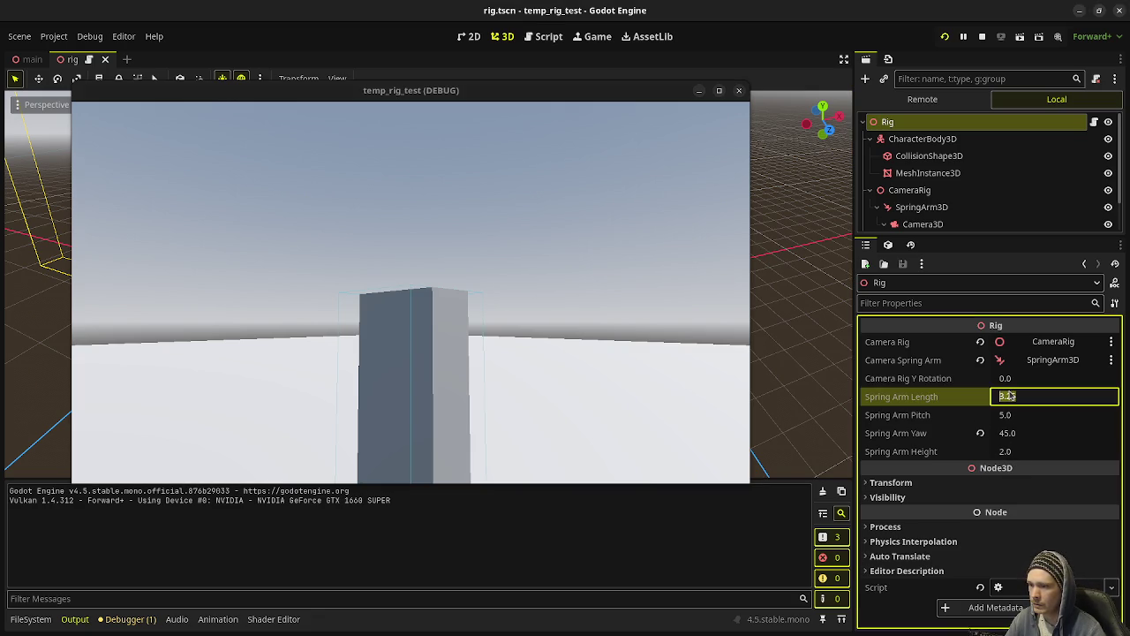
mouse_move(1008, 397)
left_mouse_down()
mouse_move(998, 397)
mouse_move(1042, 397)
left_mouse_up()
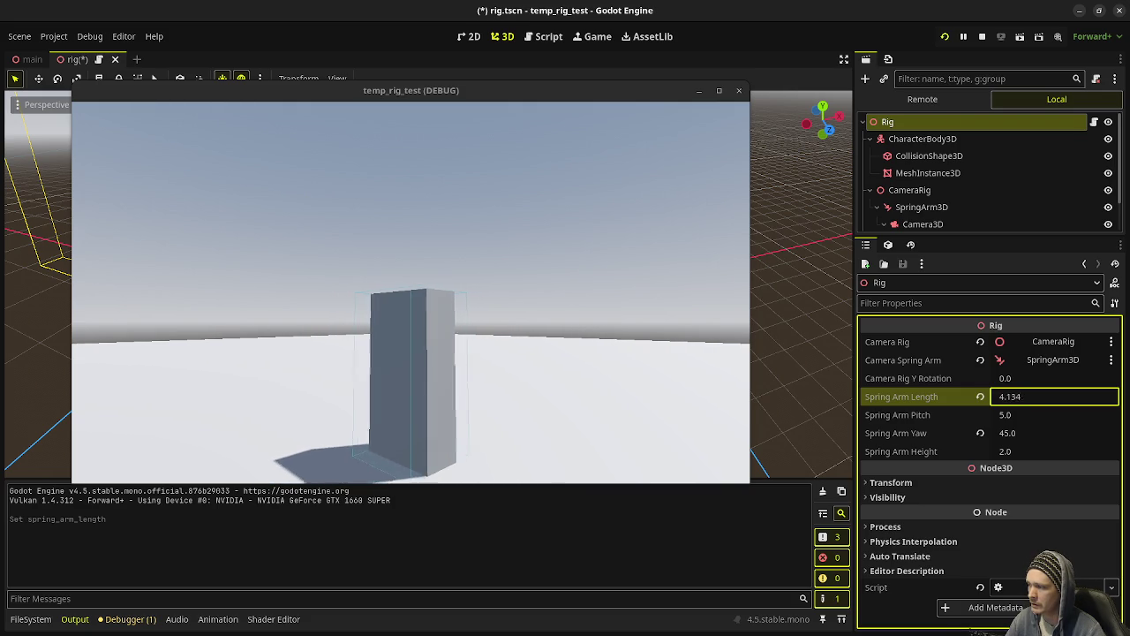
left_click(1021, 435)
type("20")
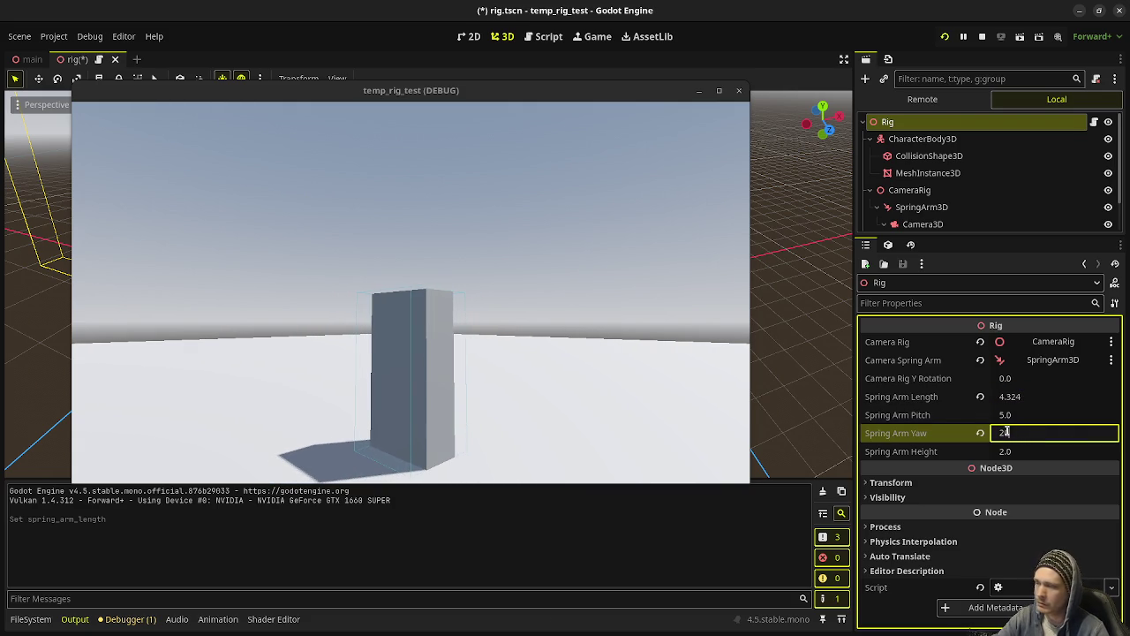
key("Return")
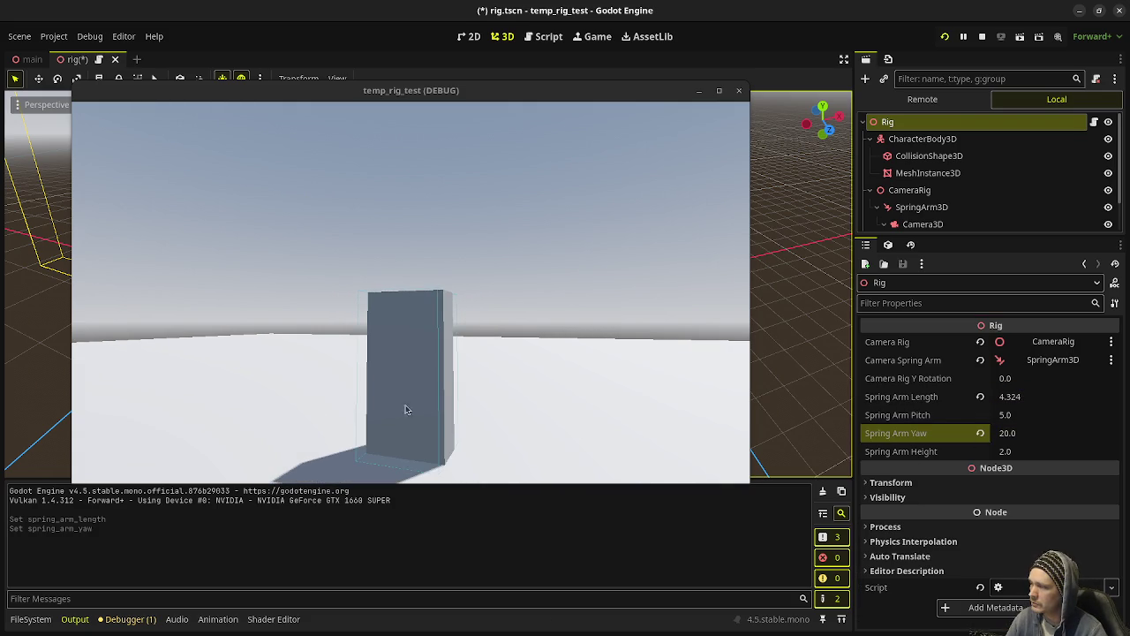
Set Spring Arm Pitch to 10, then to 15.
left_click(1007, 415)
type("10")
key("Return")
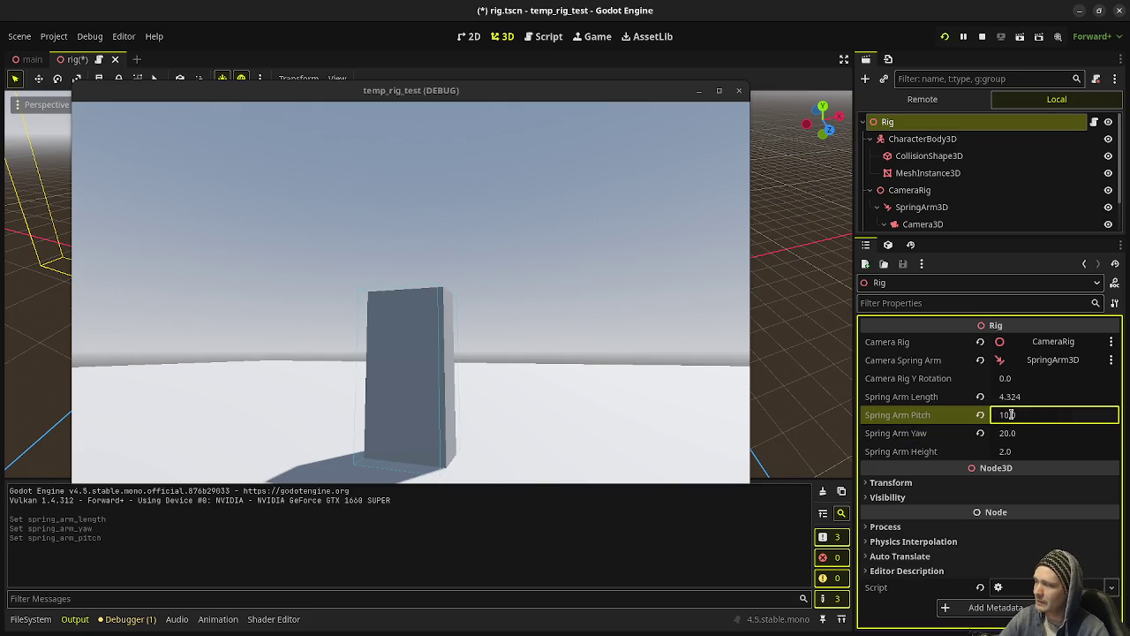
left_click(1029, 417)
type("15")
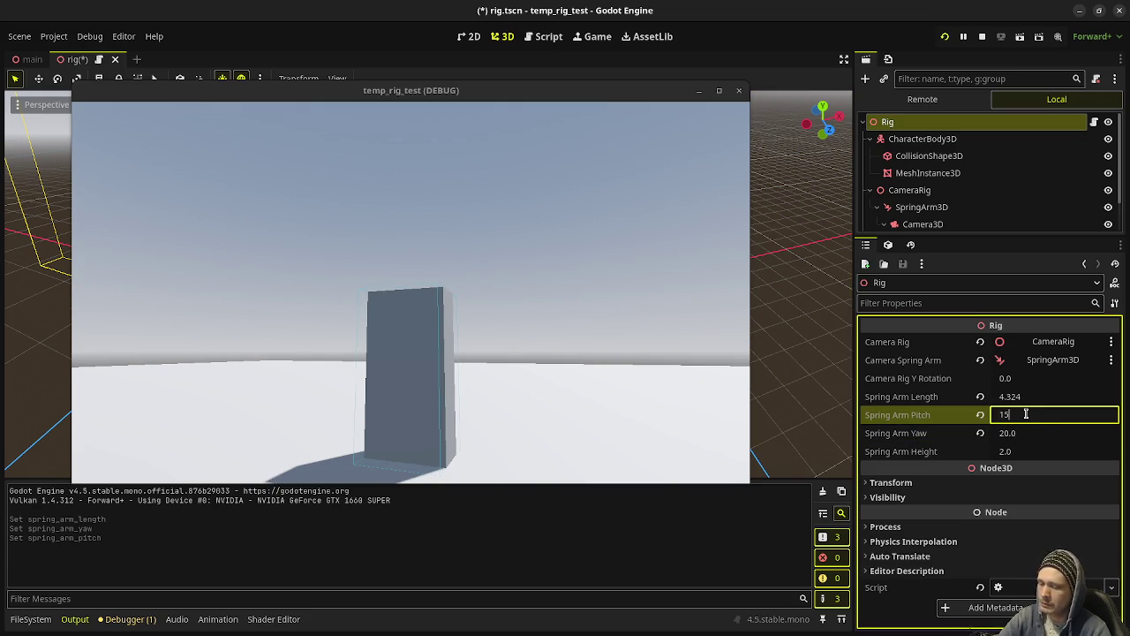
key("Return")
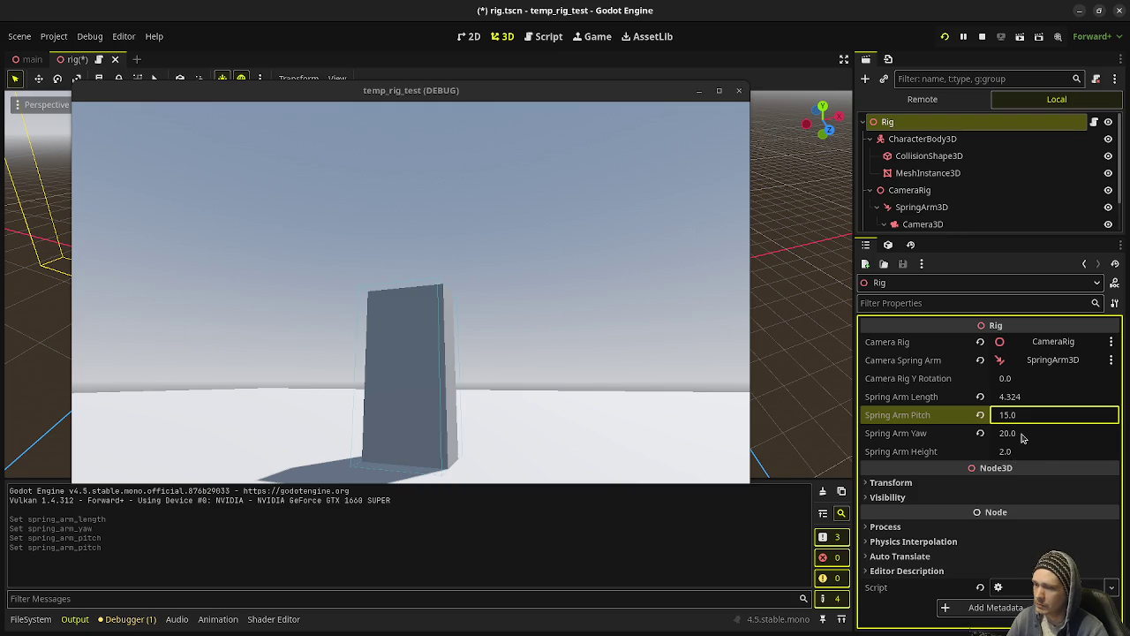
Raise Spring Arm Yaw to 30 and pick an object in the running game.
left_click(1023, 437)
type("30.0")
left_click(719, 403)
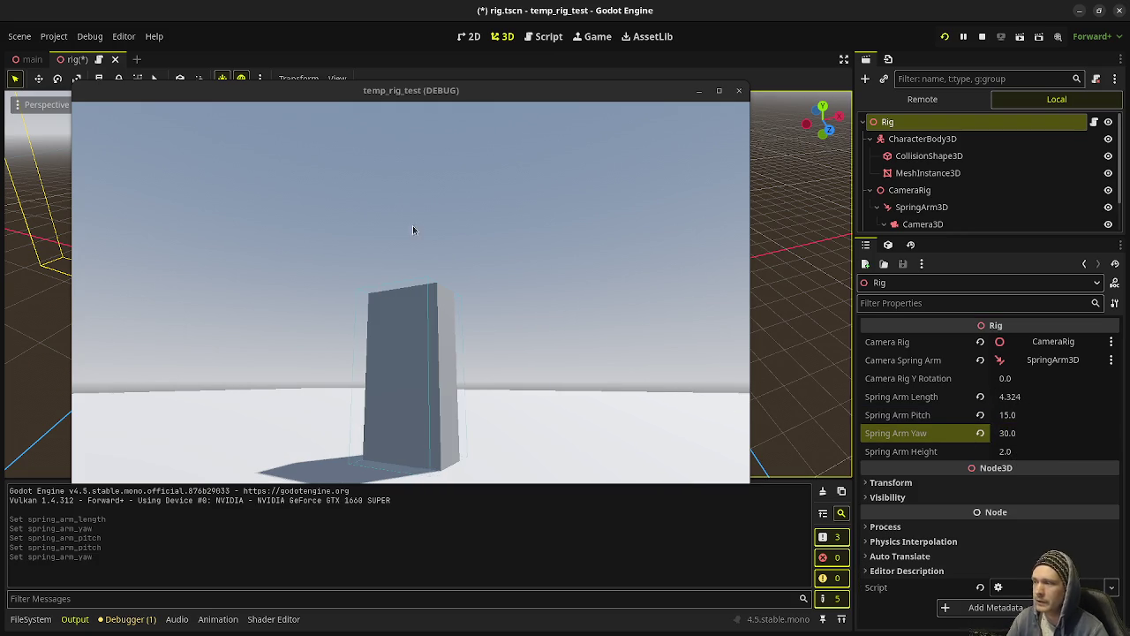
left_click(527, 277)
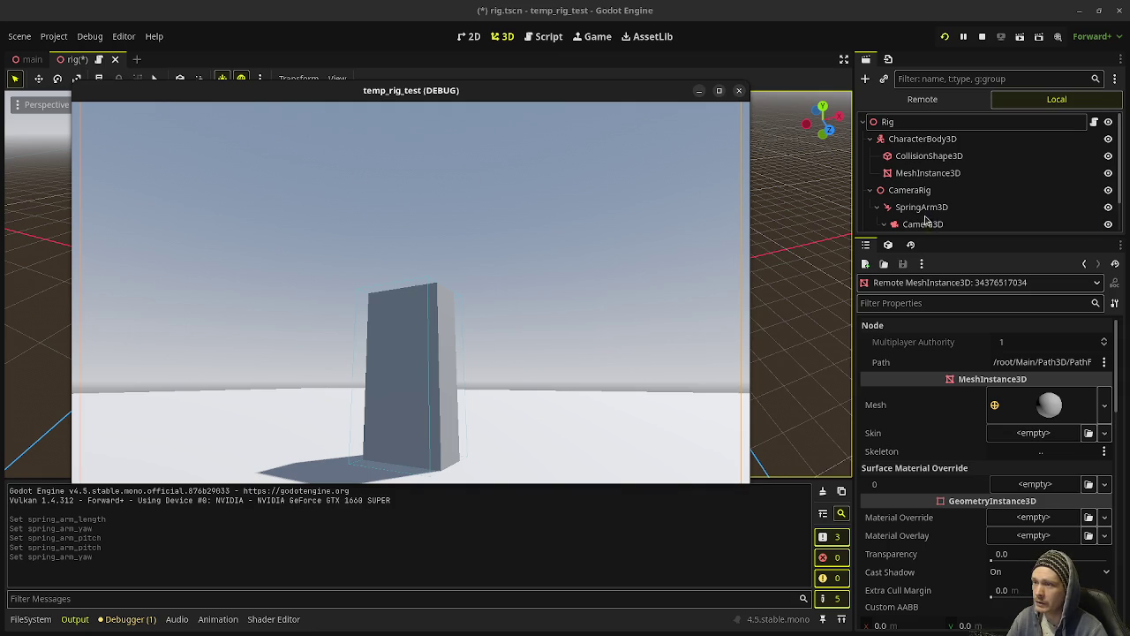
Select Camera3D and test a 35° Y rotation, then undo it.
scroll(927, 203, "down", 1)
left_click(923, 188)
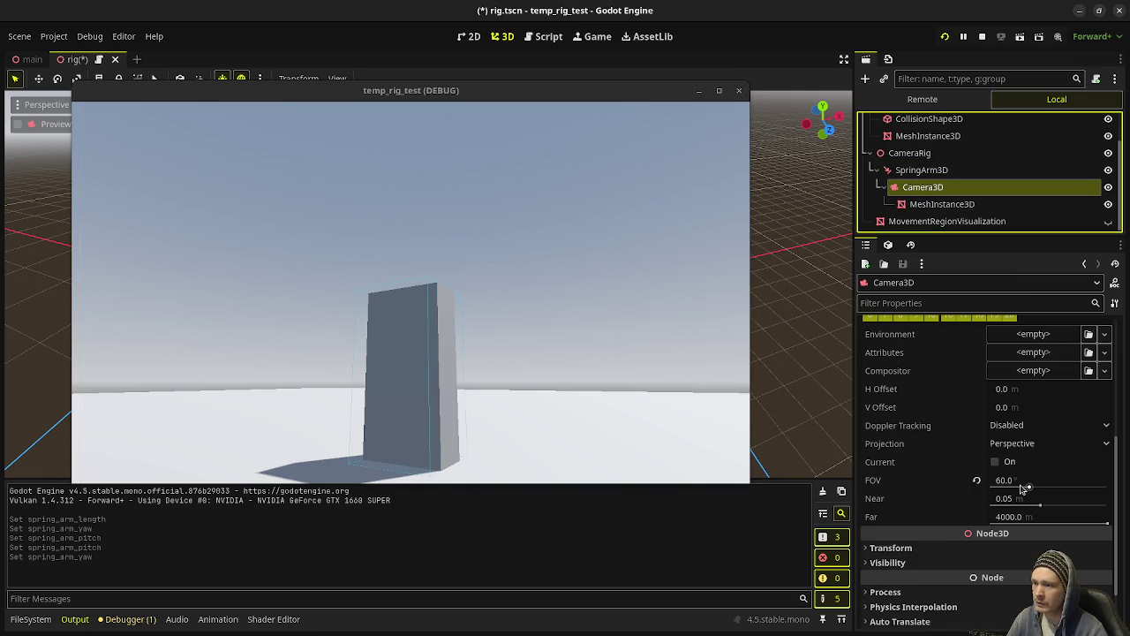
scroll(954, 524, "down", 2)
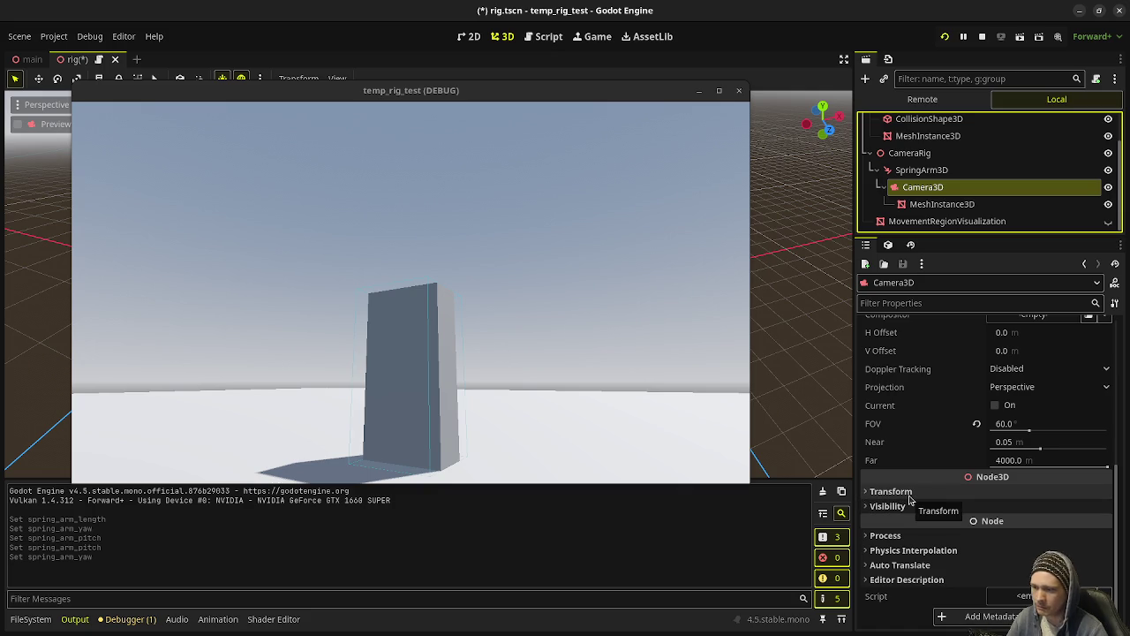
left_click(910, 493)
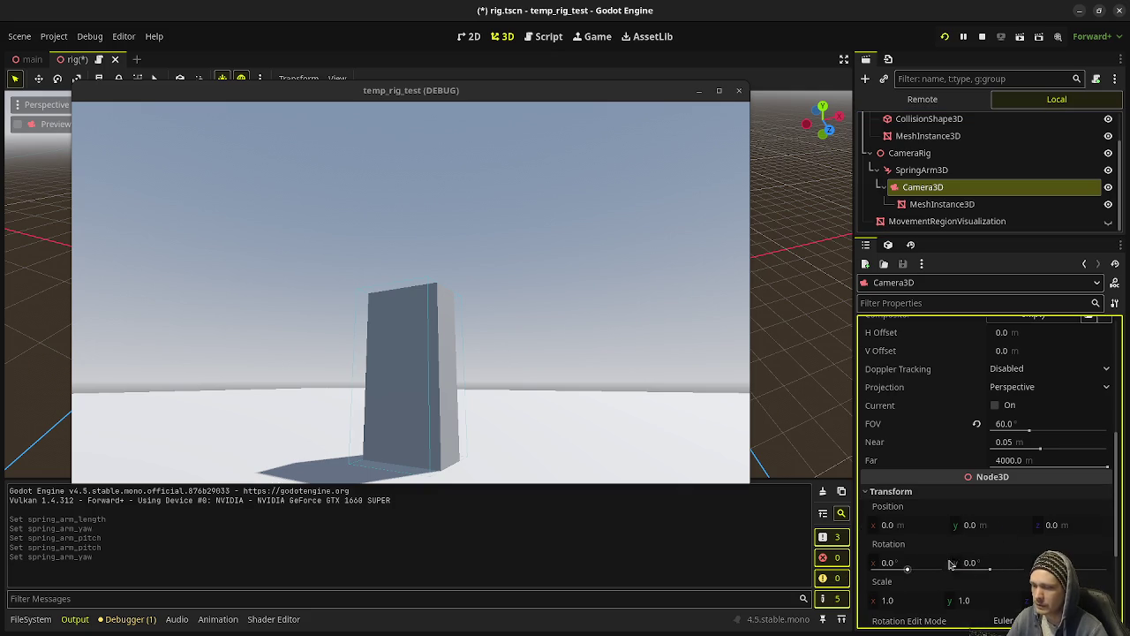
mouse_move(991, 569)
left_mouse_down()
mouse_move(979, 570)
mouse_move(1020, 569)
left_mouse_up()
key("ctrl+z")
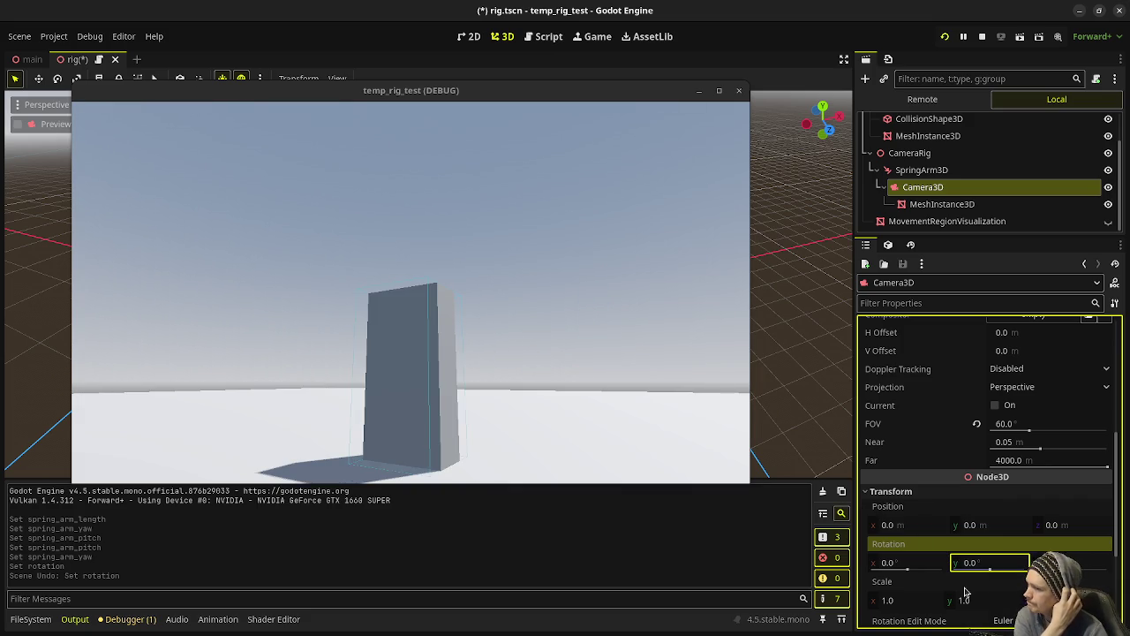
Try an X tilt, Z roll and 33° Y turn on the camera, then undo them.
left_click_drag(893, 566, 915, 566)
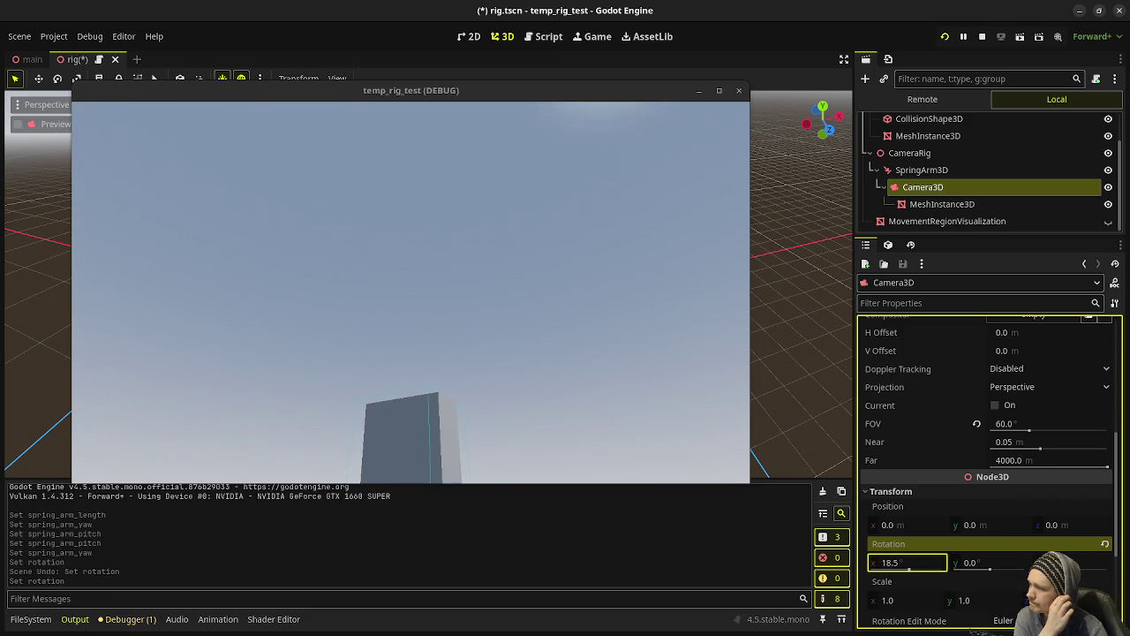
left_click_drag(1056, 563, 1073, 562)
mouse_move(980, 563)
left_mouse_down()
mouse_move(1012, 563)
mouse_move(967, 563)
left_mouse_up()
key("ctrl+z")
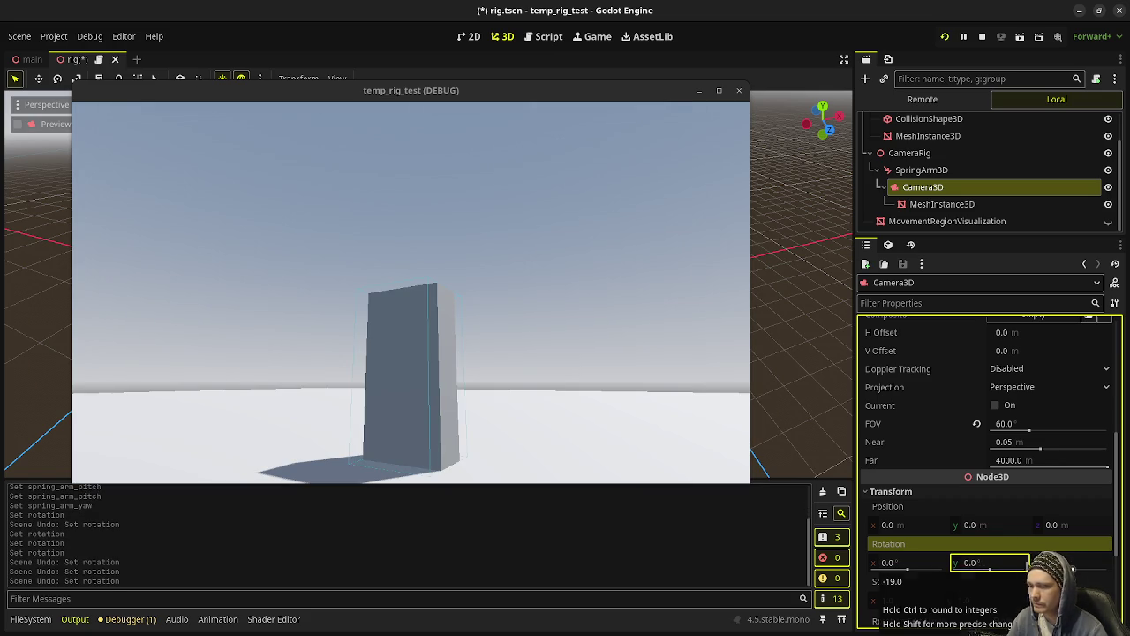
left_click(914, 172)
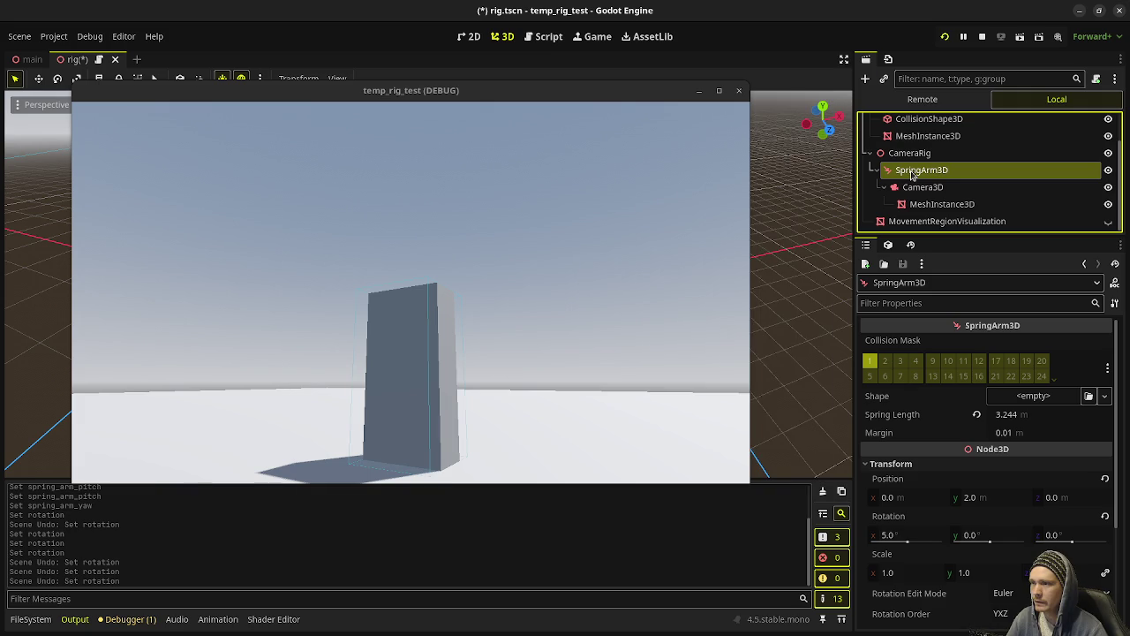
Stop the running game and add a new Node3D under SpringArm3D.
key("ctrl+a")
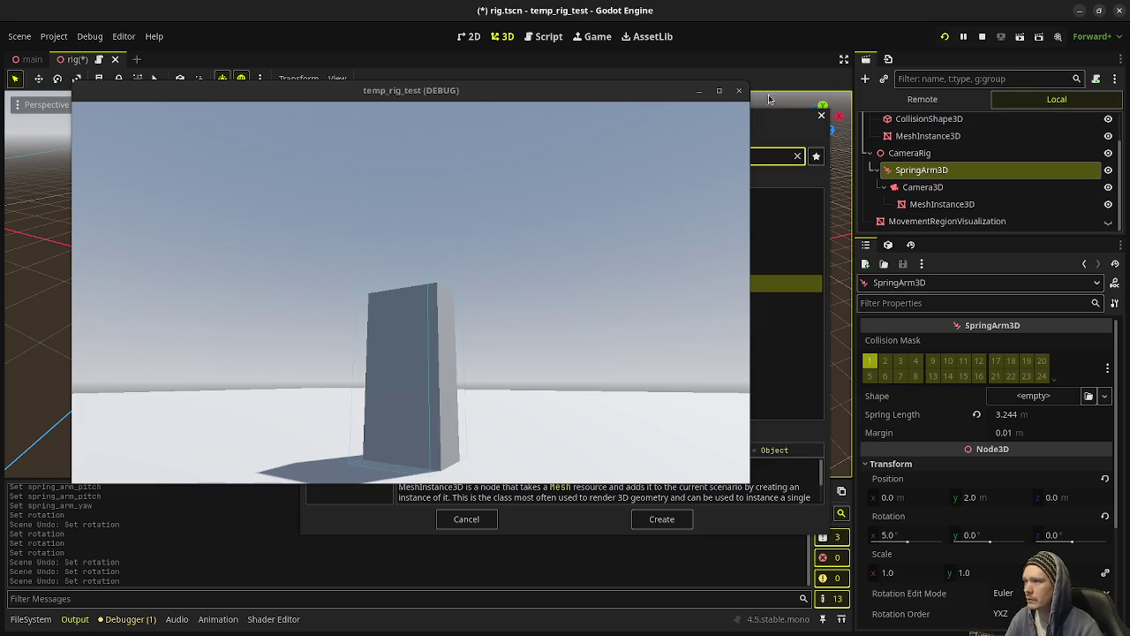
left_click(978, 44)
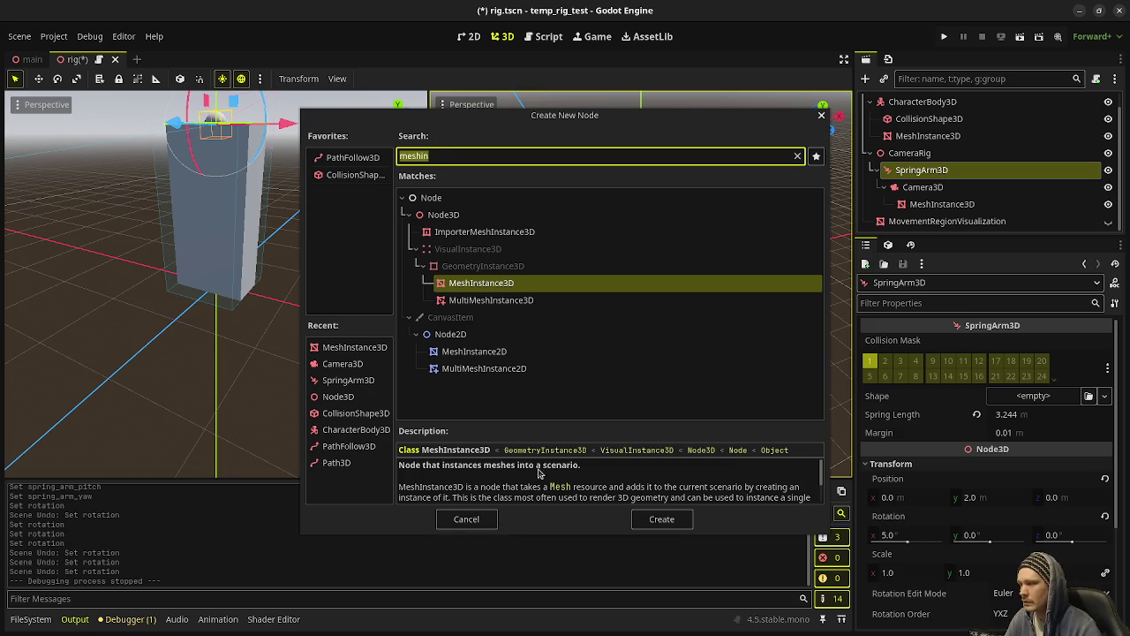
left_click(468, 519)
key("ctrl+a")
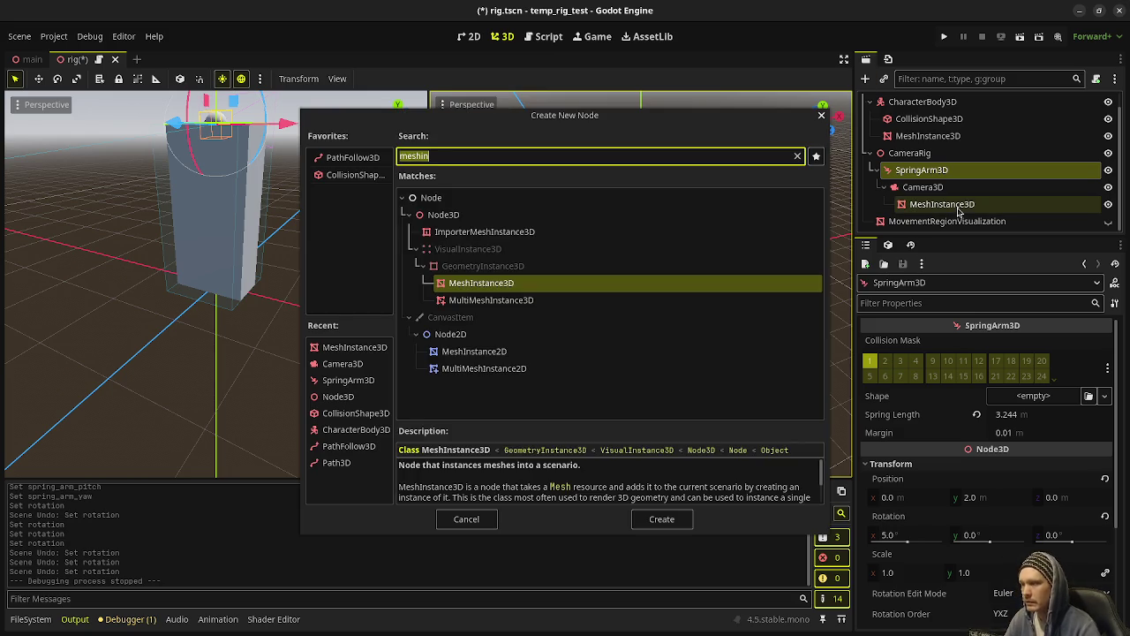
type("node3d")
key("Return")
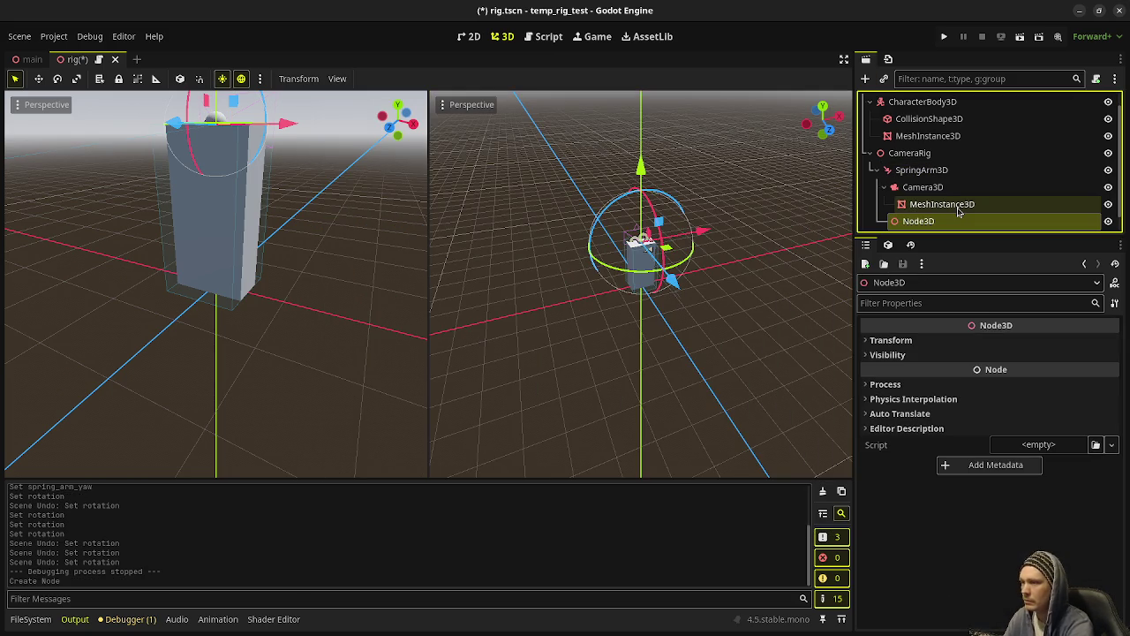
Reparent Camera3D under the new Node3D and run the project.
mouse_move(950, 221)
left_mouse_down()
mouse_move(923, 223)
mouse_move(923, 187)
left_mouse_up()
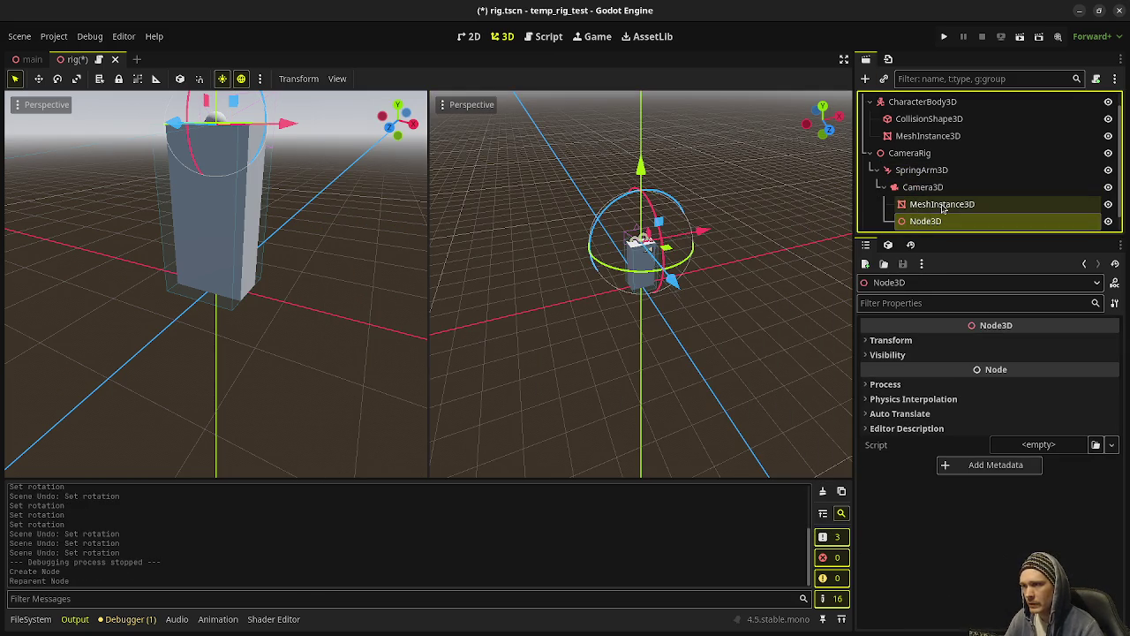
scroll(914, 225, "down", 1)
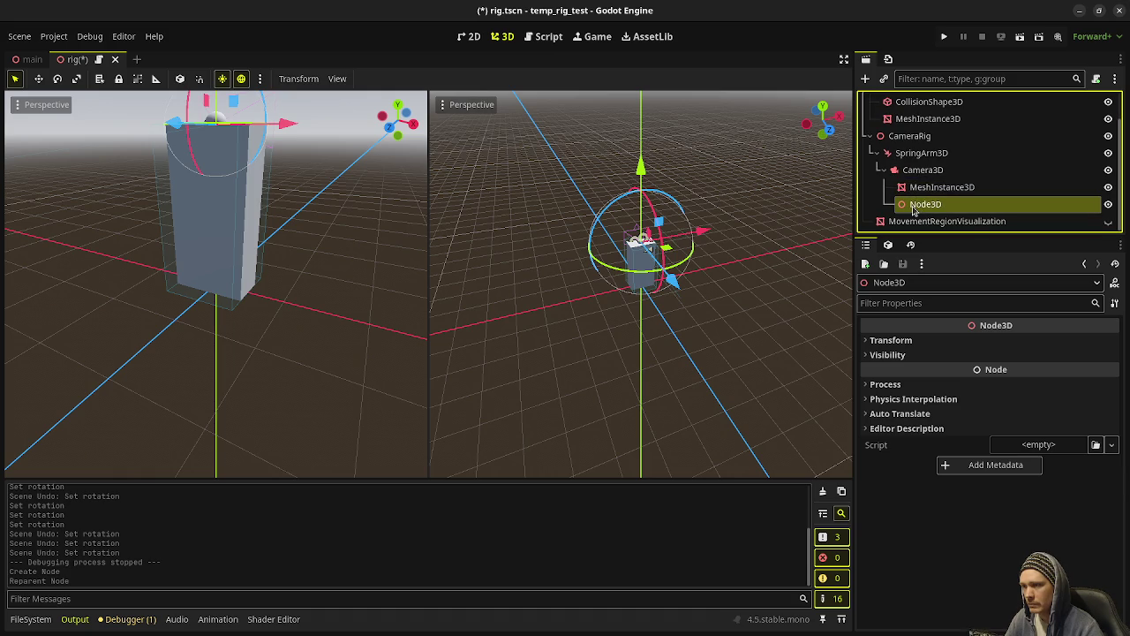
key("ctrl+z")
left_click_drag(918, 171, 925, 206)
left_click(923, 170)
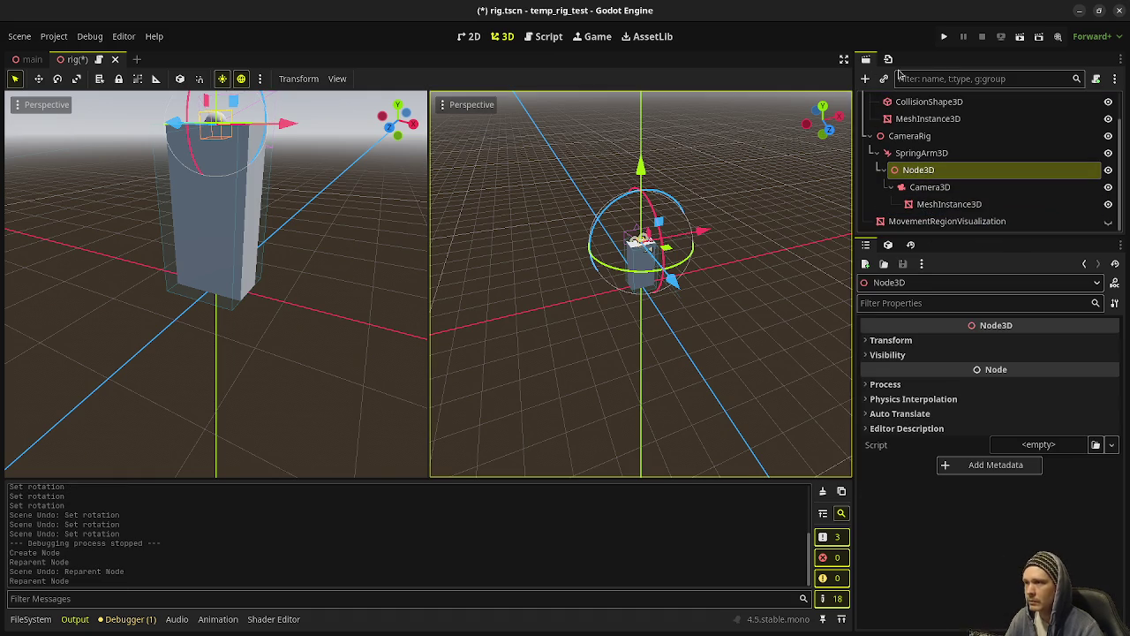
left_click(944, 36)
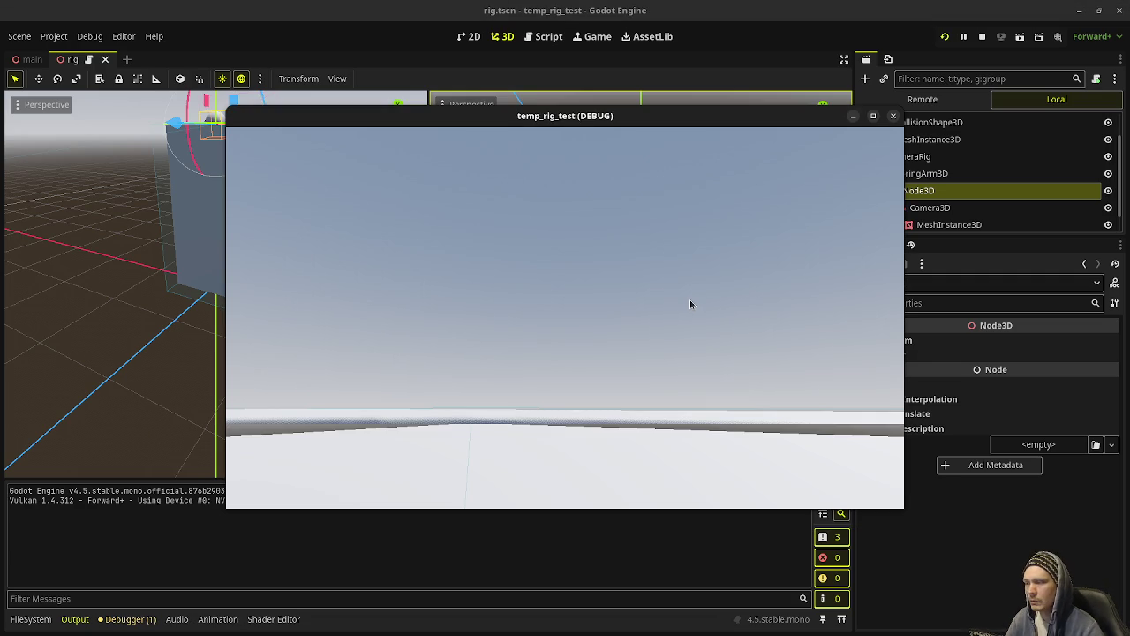
Stop the game, inspect Camera3D, Node3D and SpringArm3D, then open rig.gd.
left_click(982, 36)
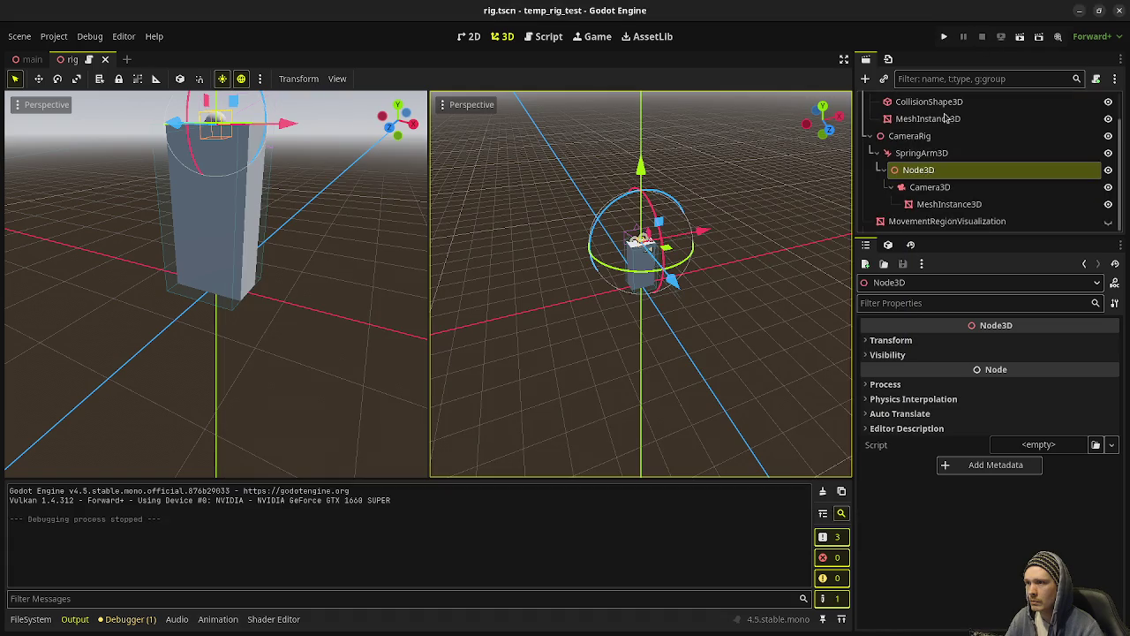
left_click(928, 187)
left_click(919, 170)
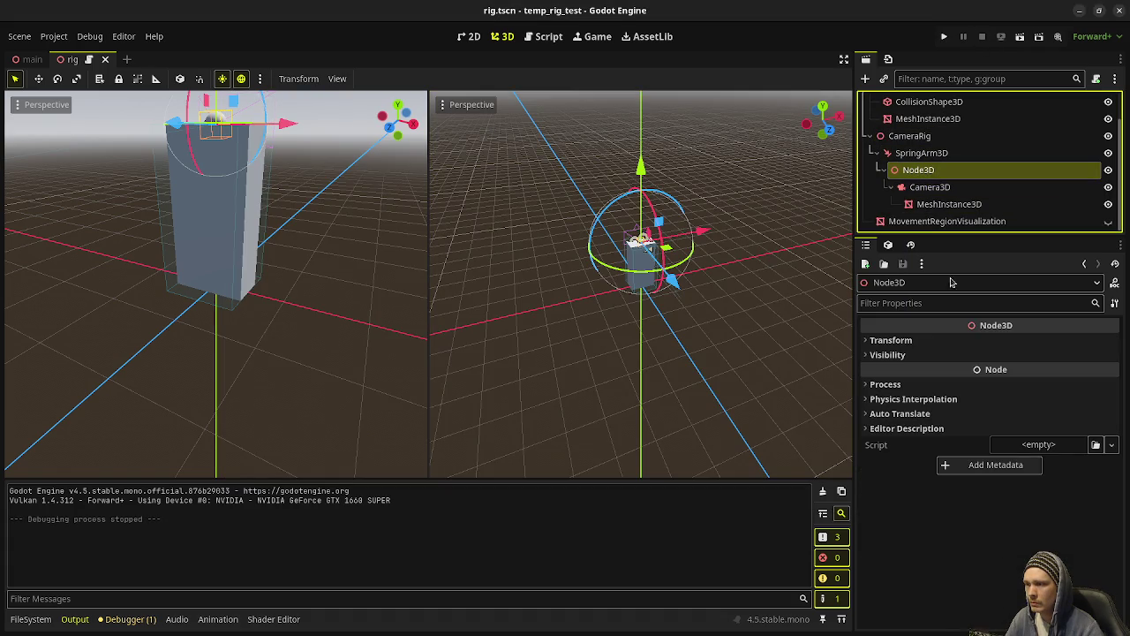
left_click(929, 187)
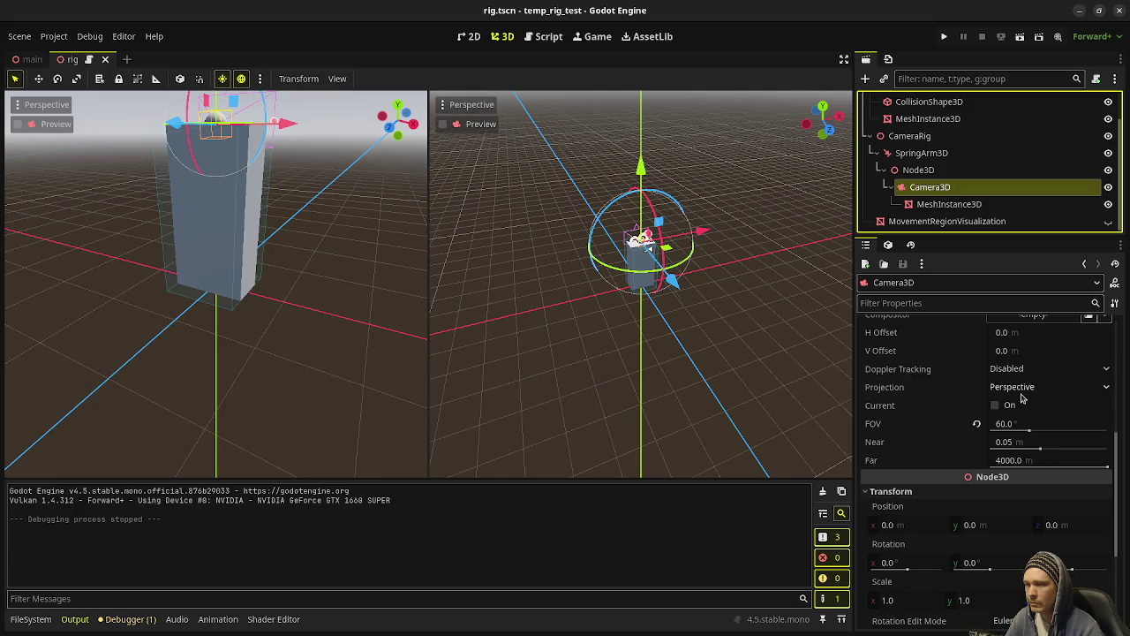
left_click(921, 170)
left_click(925, 154)
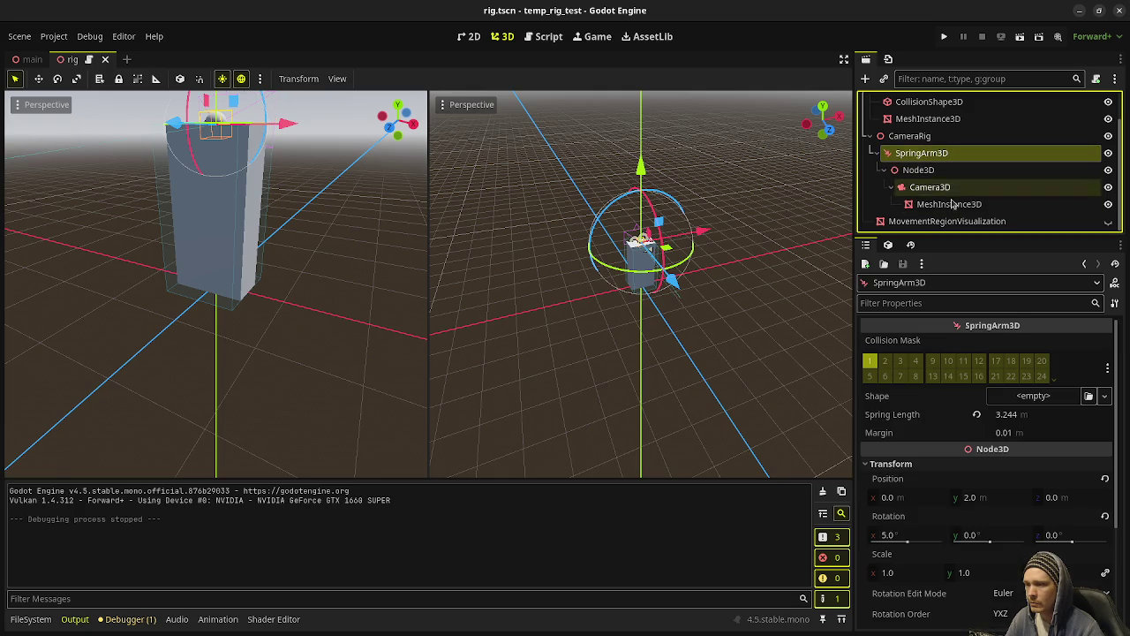
left_click(548, 37)
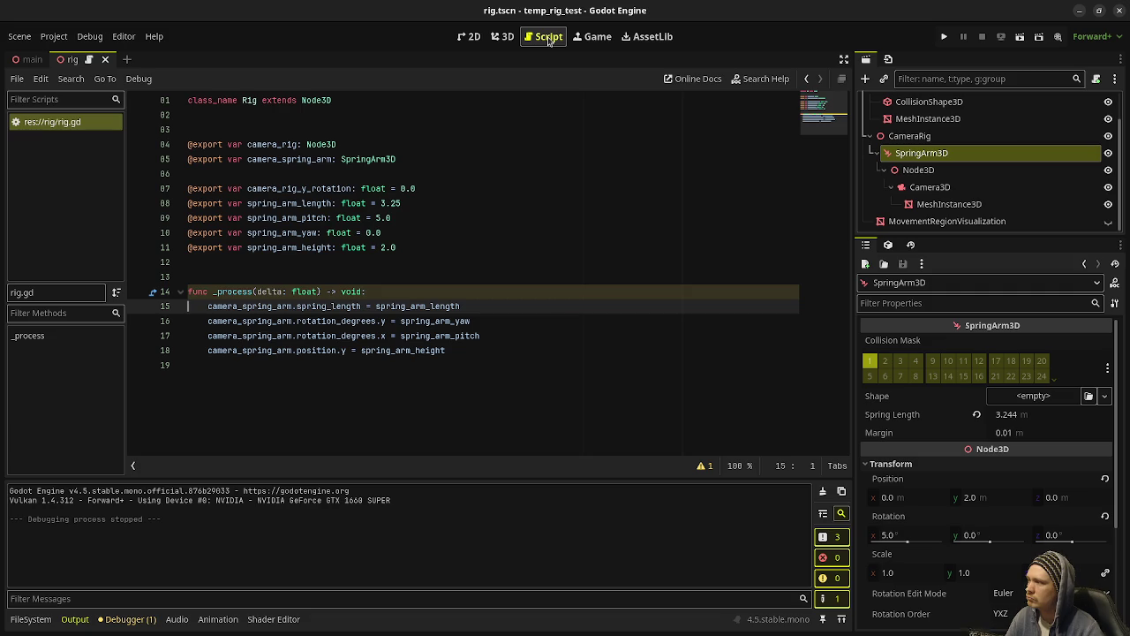
Select camera_rig_y_rotation in the script, run the project with F5, reposition the window, then stop.
double_click(301, 190)
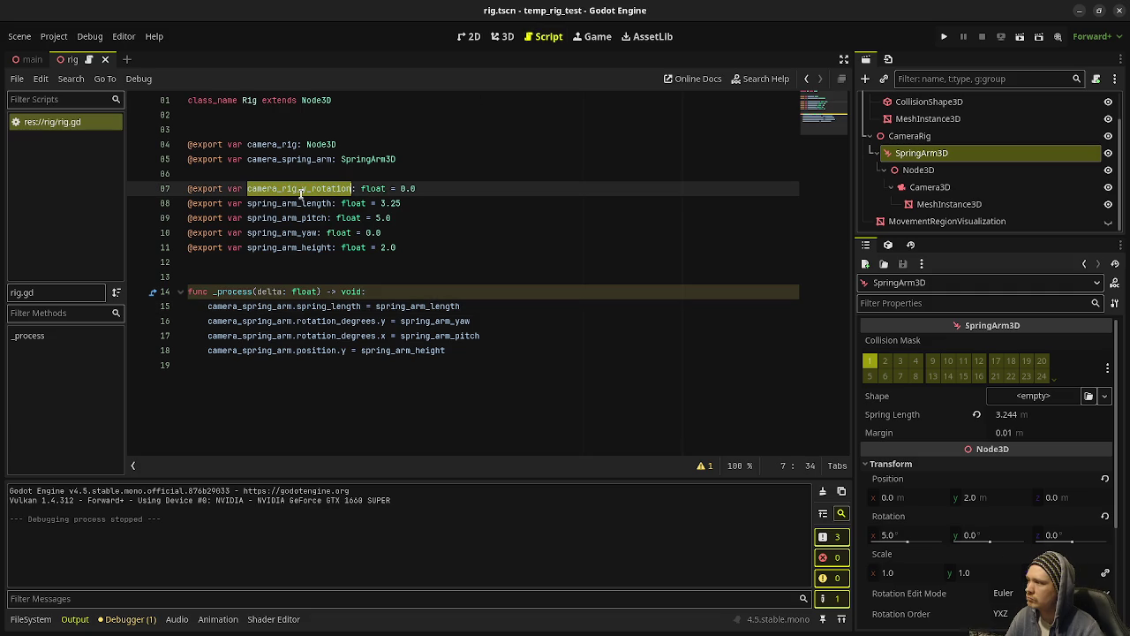
key("F5")
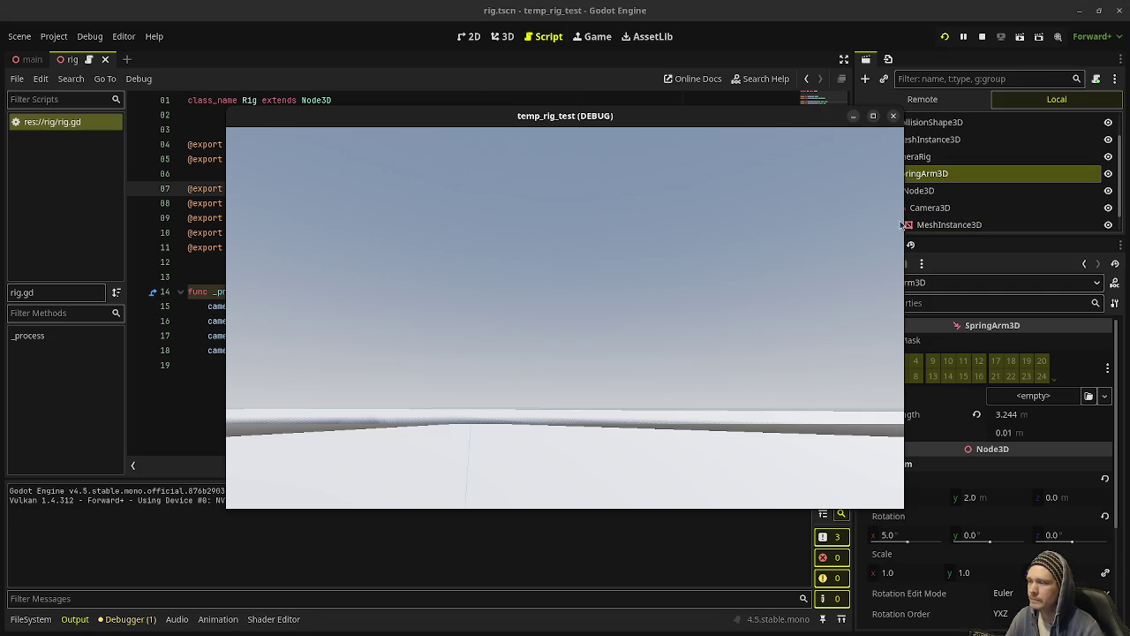
mouse_move(770, 123)
left_mouse_down()
mouse_move(638, 118)
mouse_move(673, 117)
left_mouse_up()
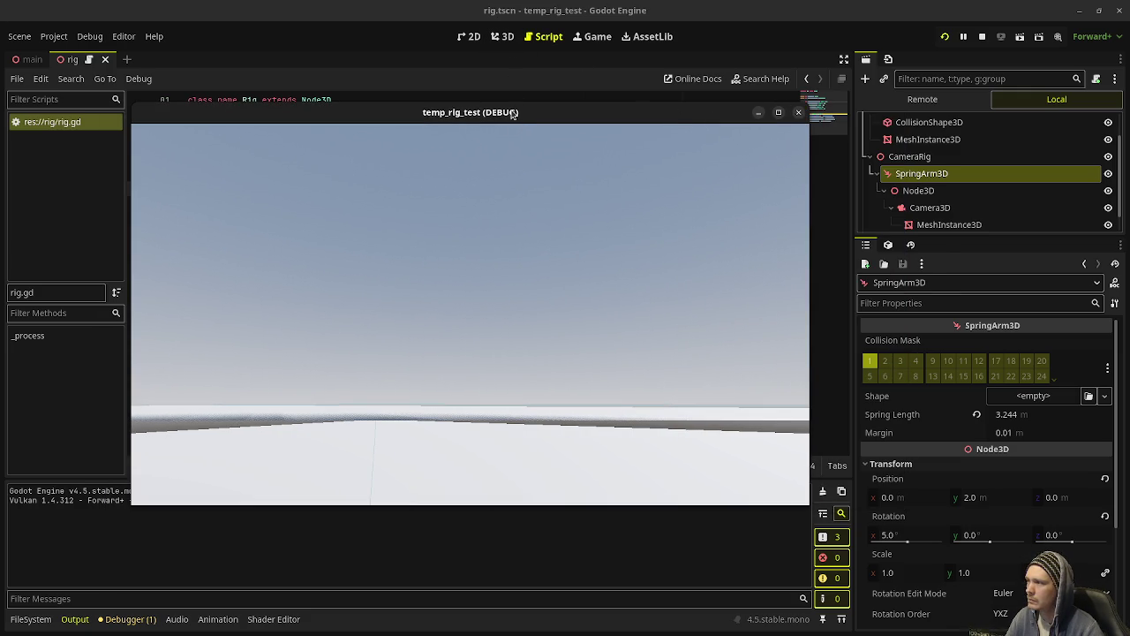
left_click_drag(514, 114, 543, 119)
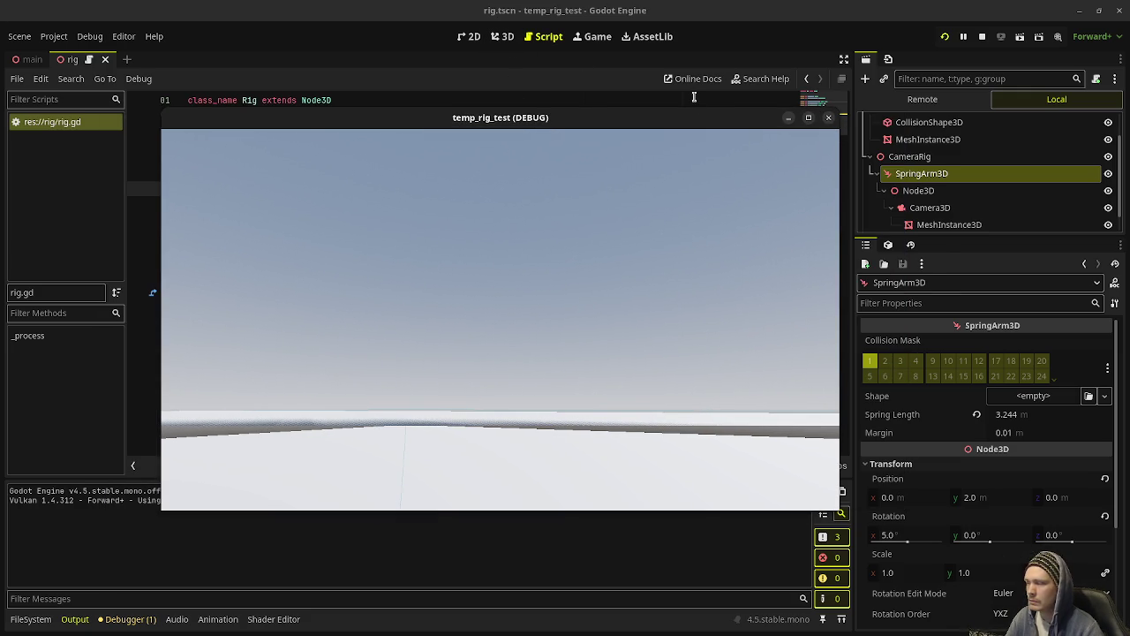
left_click(982, 36)
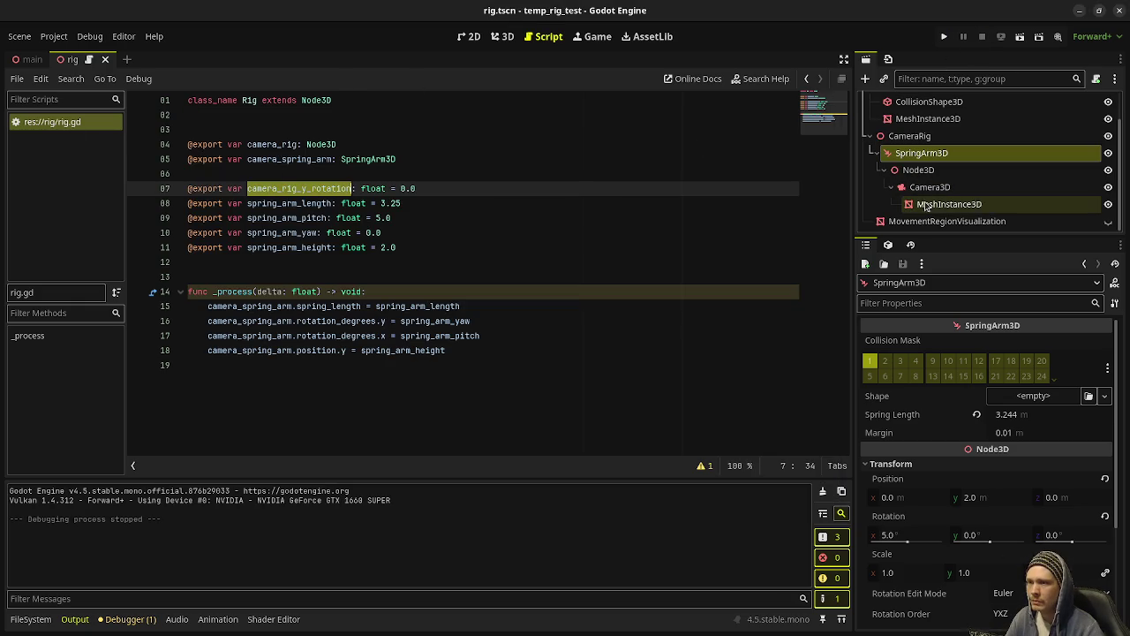
Inspect the Camera3D, Node3D and SpringArm3D properties, ending on Node3D.
left_click(929, 188)
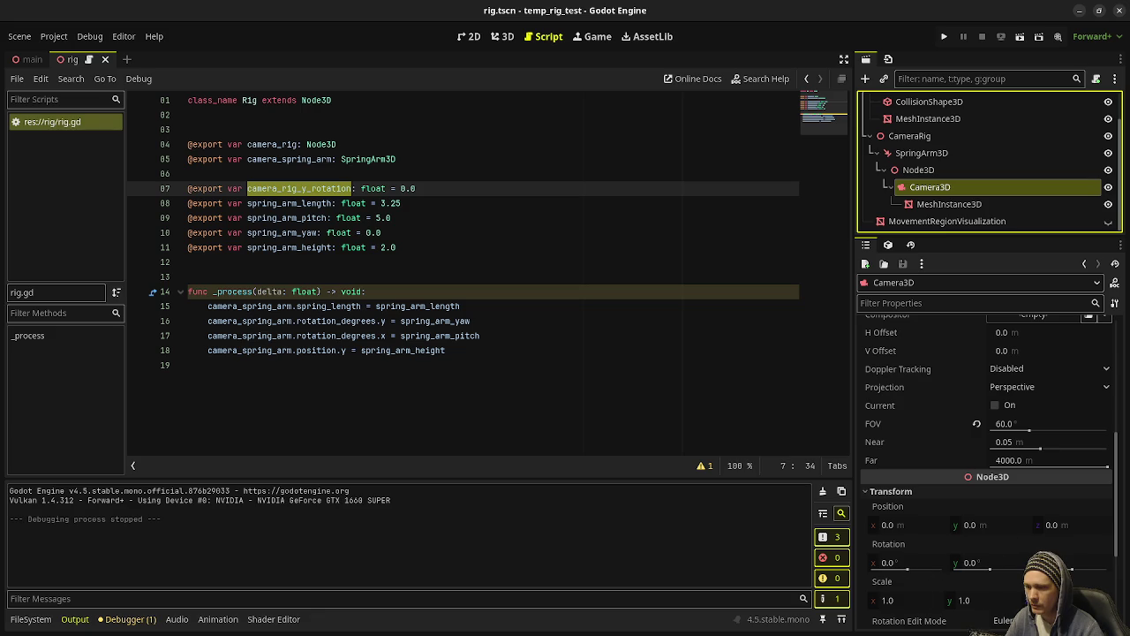
scroll(953, 379, "up", 10)
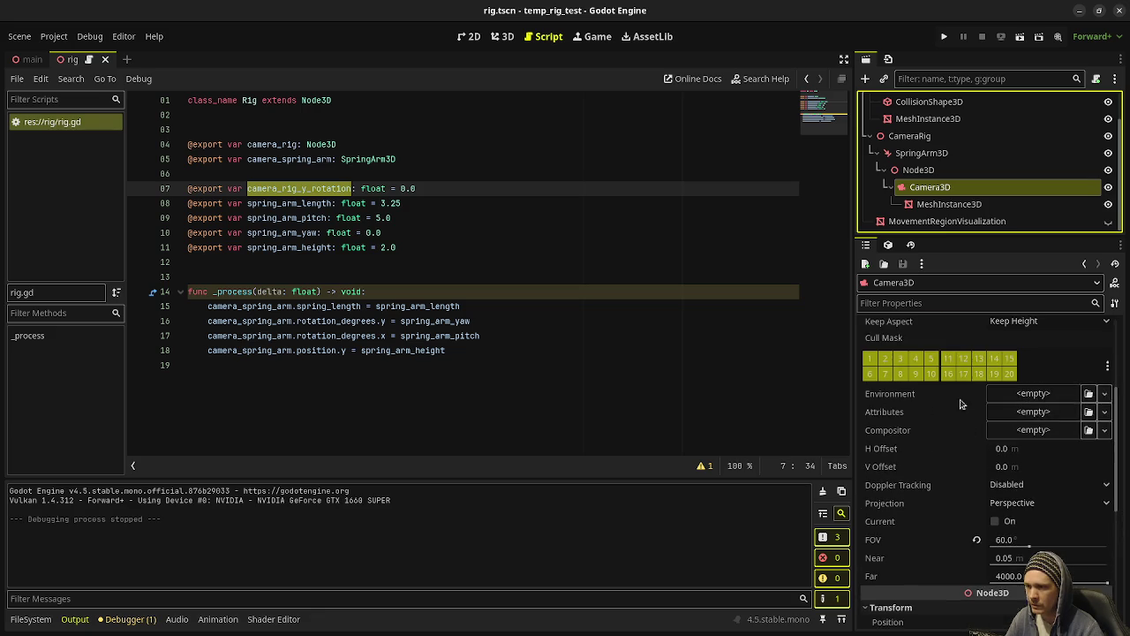
left_click(920, 170)
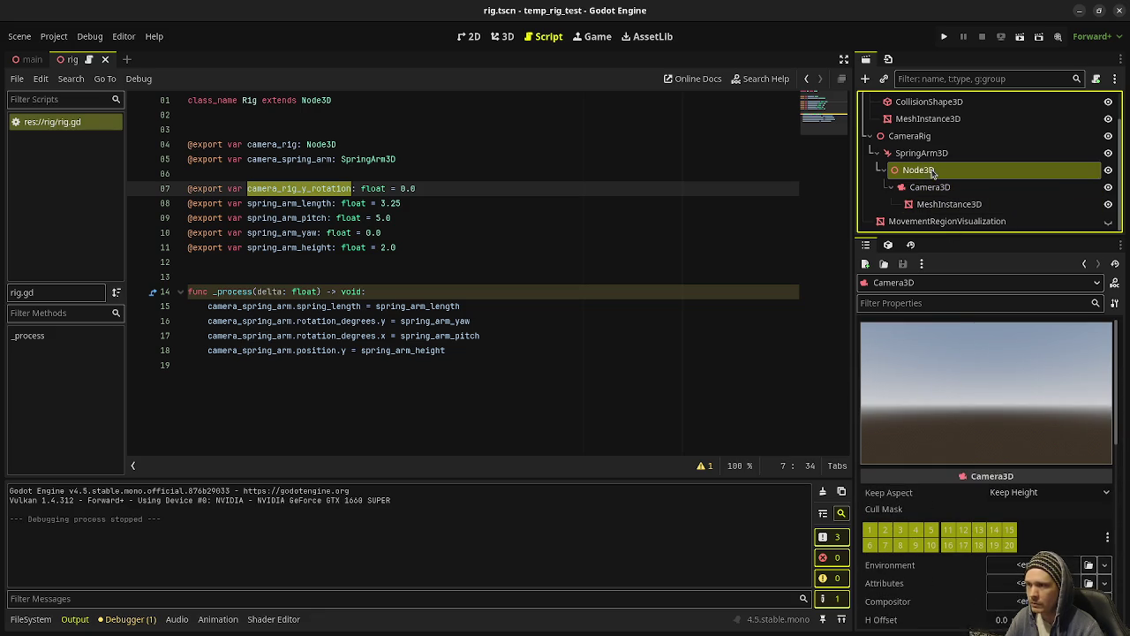
left_click(922, 153)
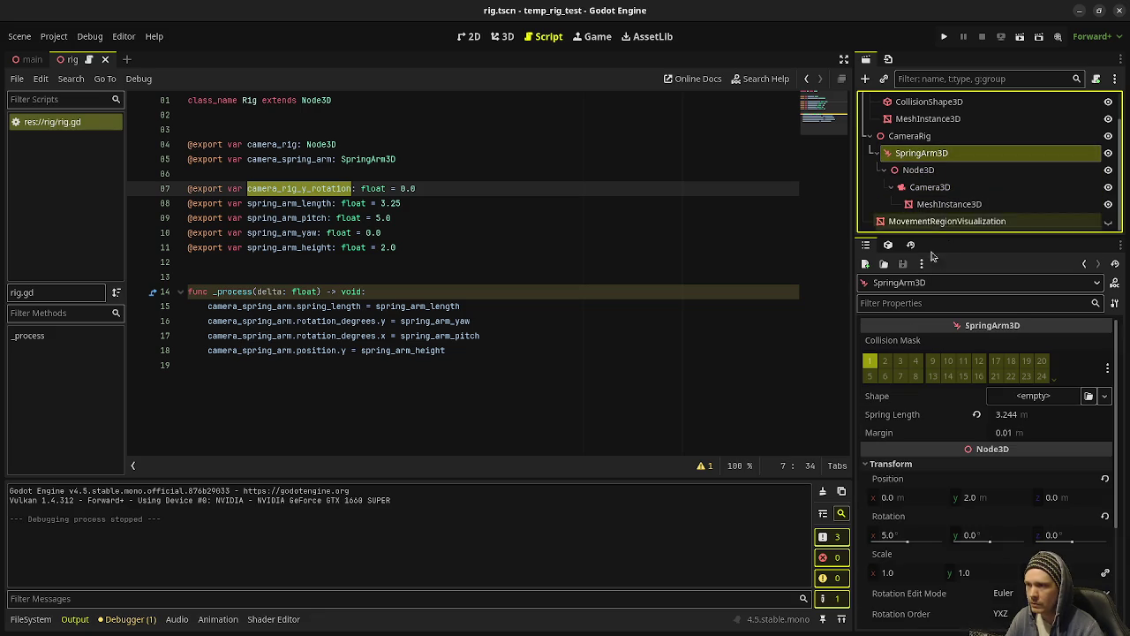
left_click(917, 169)
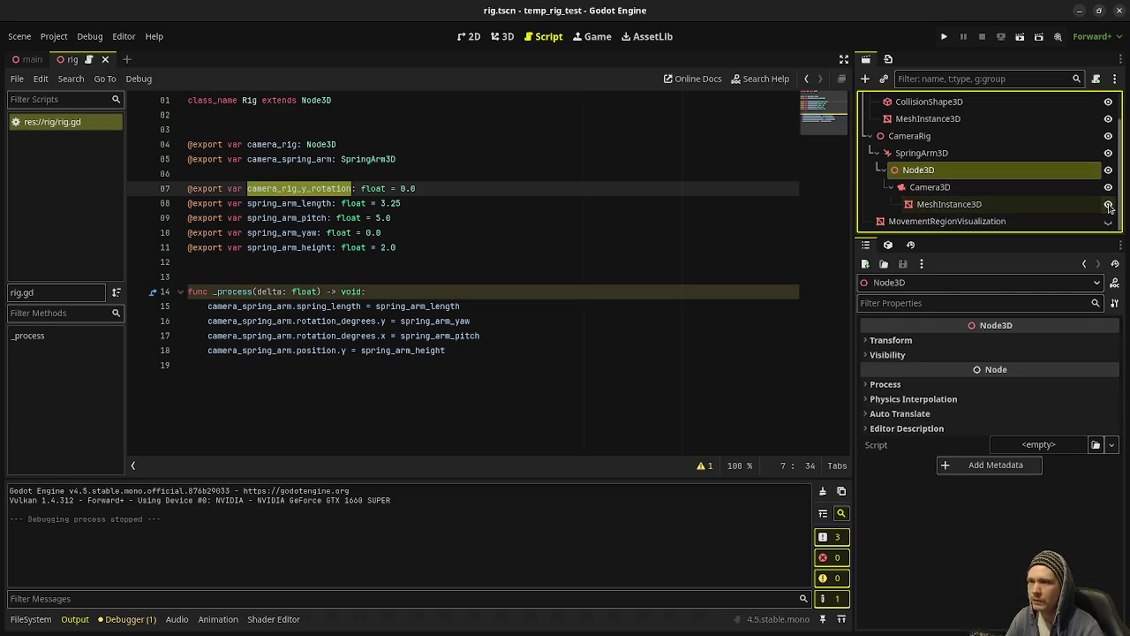
Rerun the game always on top and view it in the Game workspace with editor camera override.
left_click(944, 37)
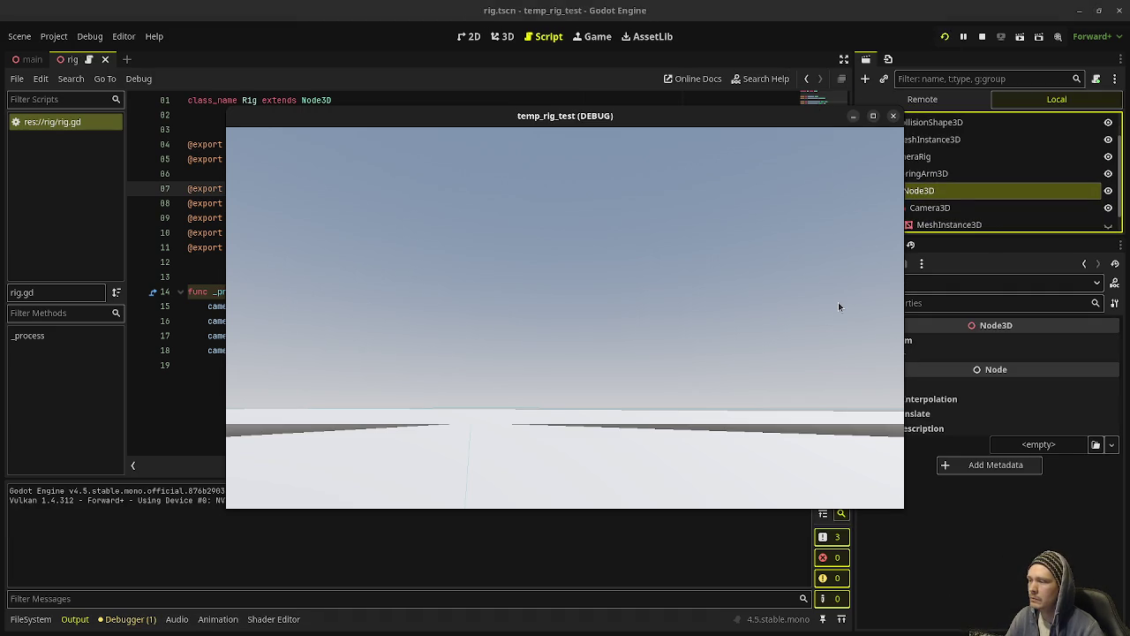
mouse_move(717, 122)
left_mouse_down()
mouse_move(612, 228)
mouse_move(628, 168)
left_mouse_up()
right_click(530, 169)
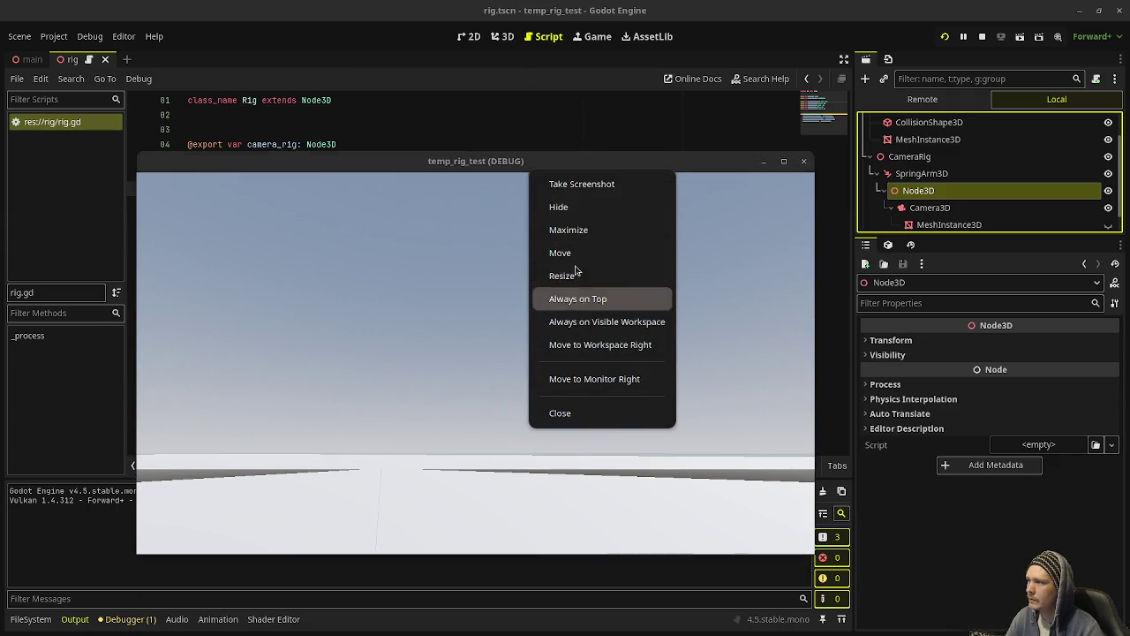
left_click(578, 298)
left_click(502, 36)
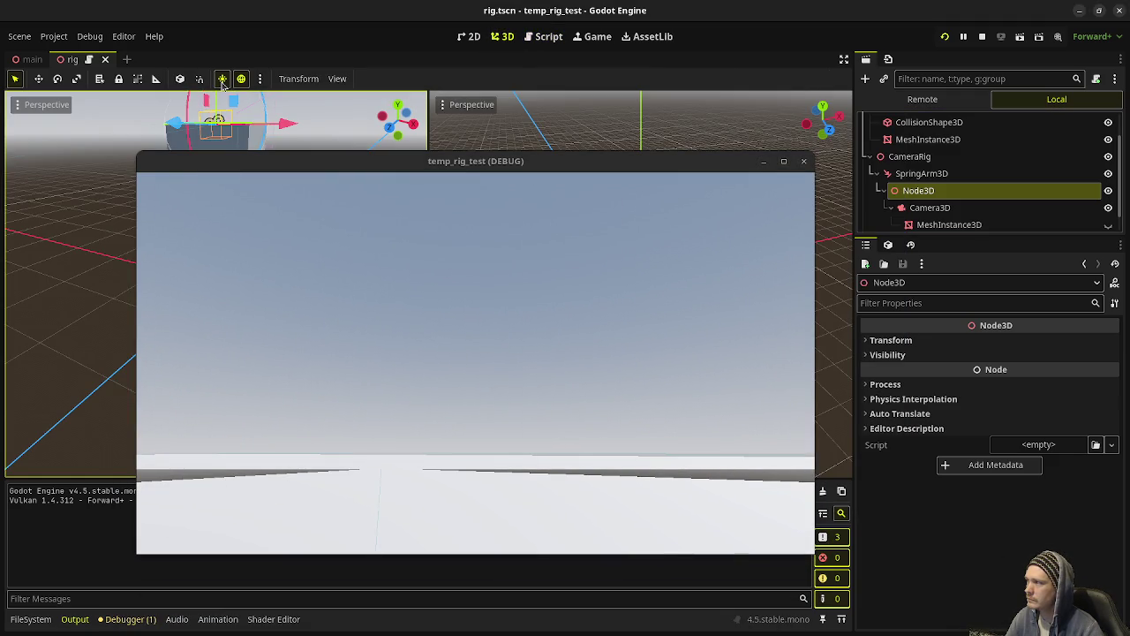
left_click(592, 36)
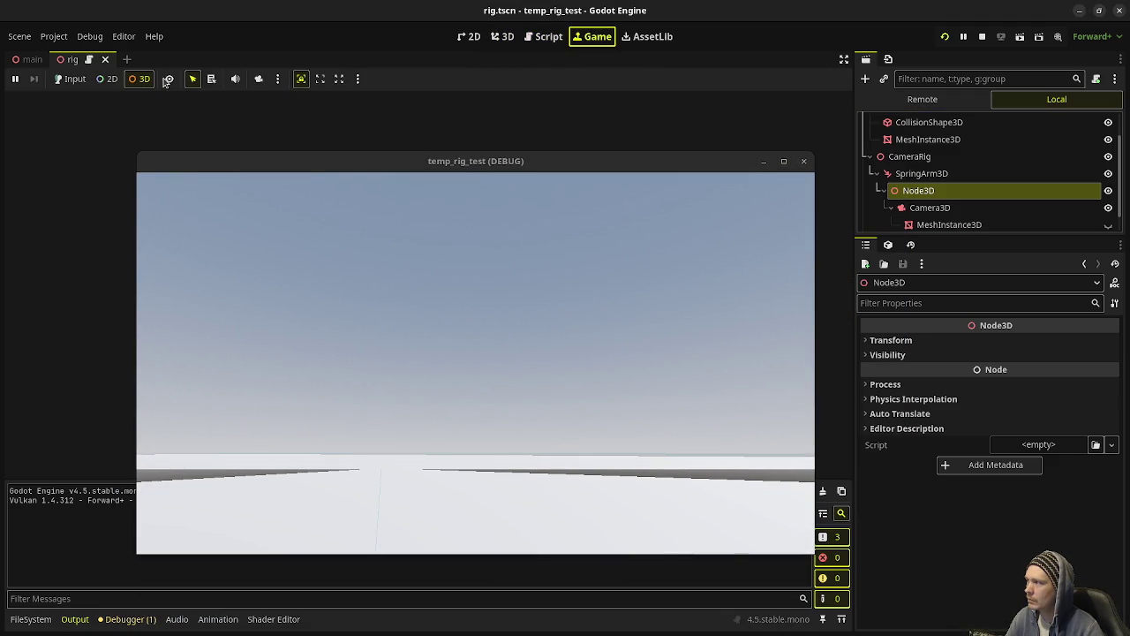
left_click(259, 79)
left_click(555, 297)
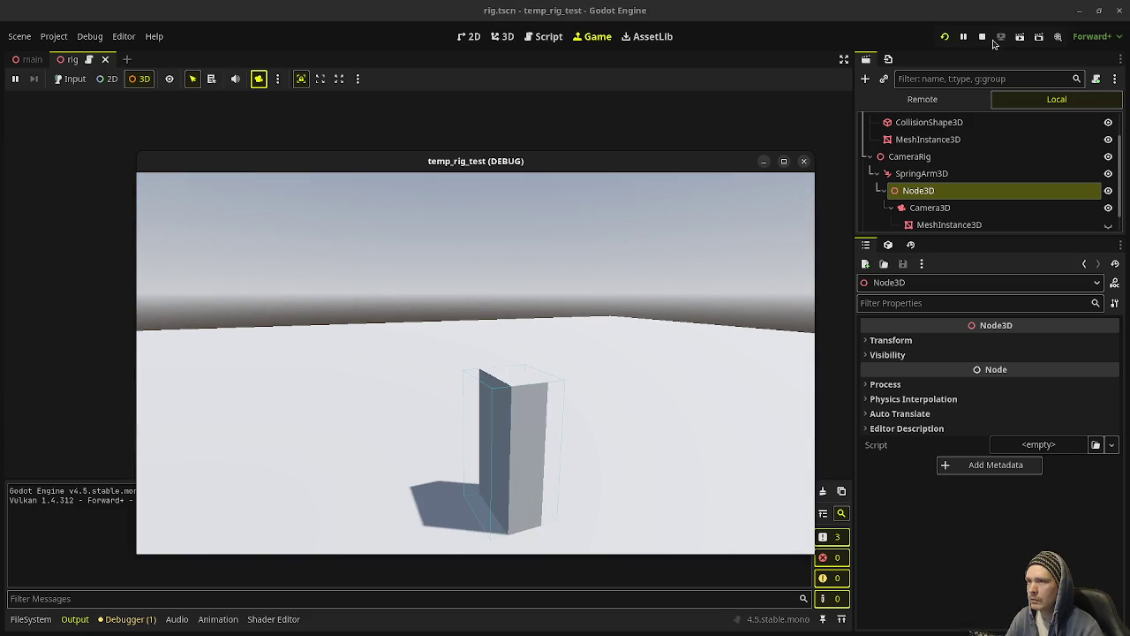
left_click(982, 36)
left_click(503, 36)
Make the mesh under Camera3D visible, save-run the game always on top, then stop it.
mouse_move(655, 281)
left_mouse_down()
mouse_move(574, 279)
mouse_move(671, 291)
left_mouse_up()
scroll(719, 298, "up", 4)
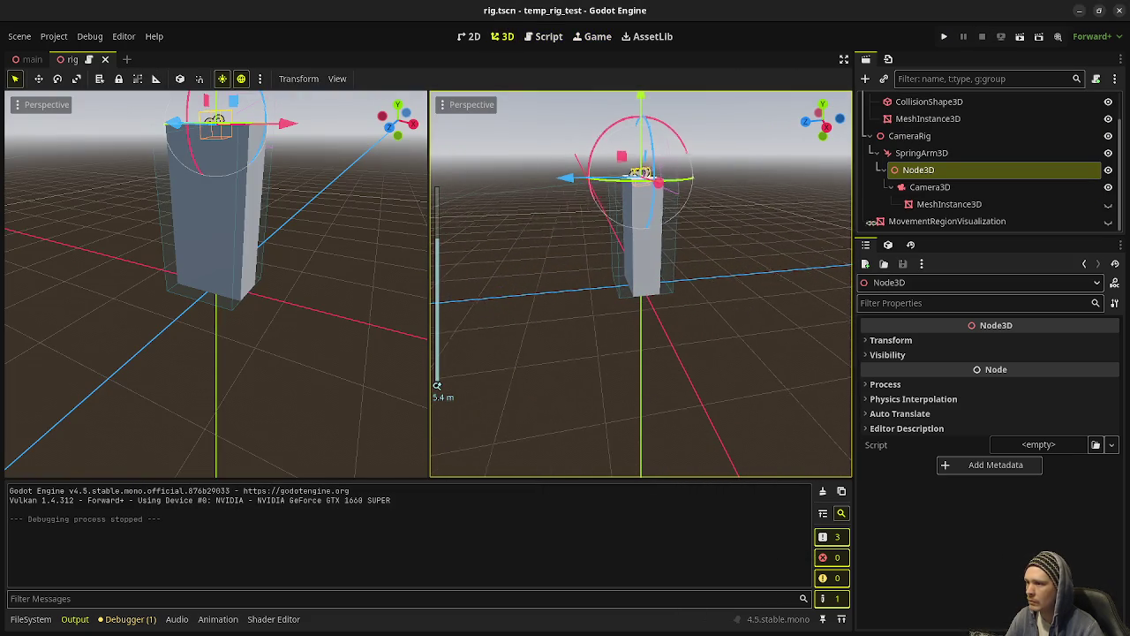
left_click(1109, 204)
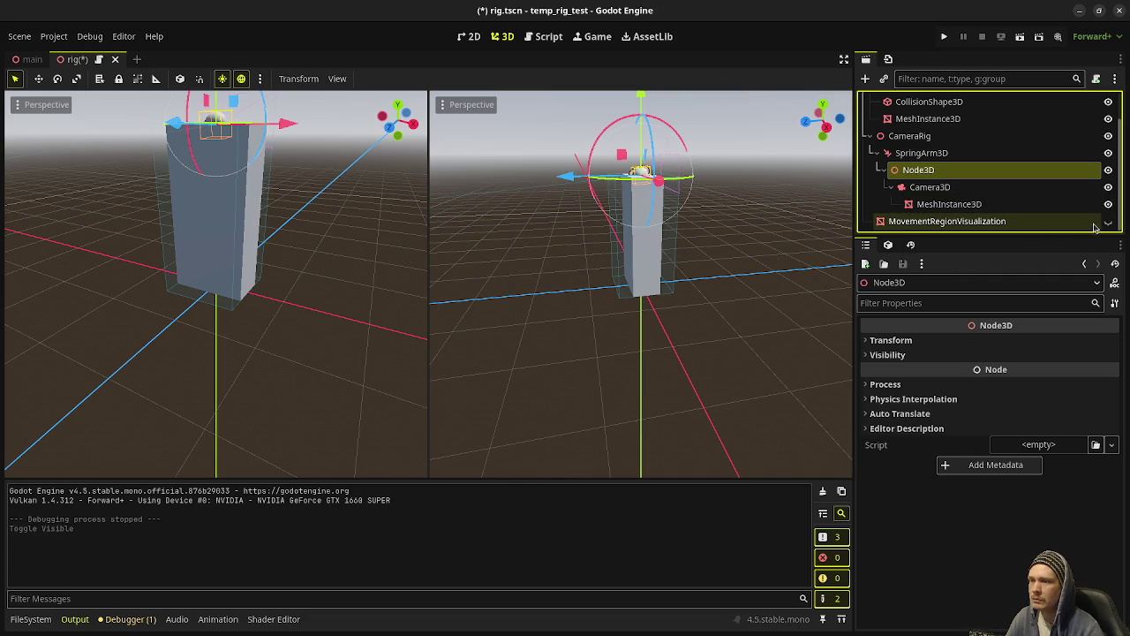
key("F5")
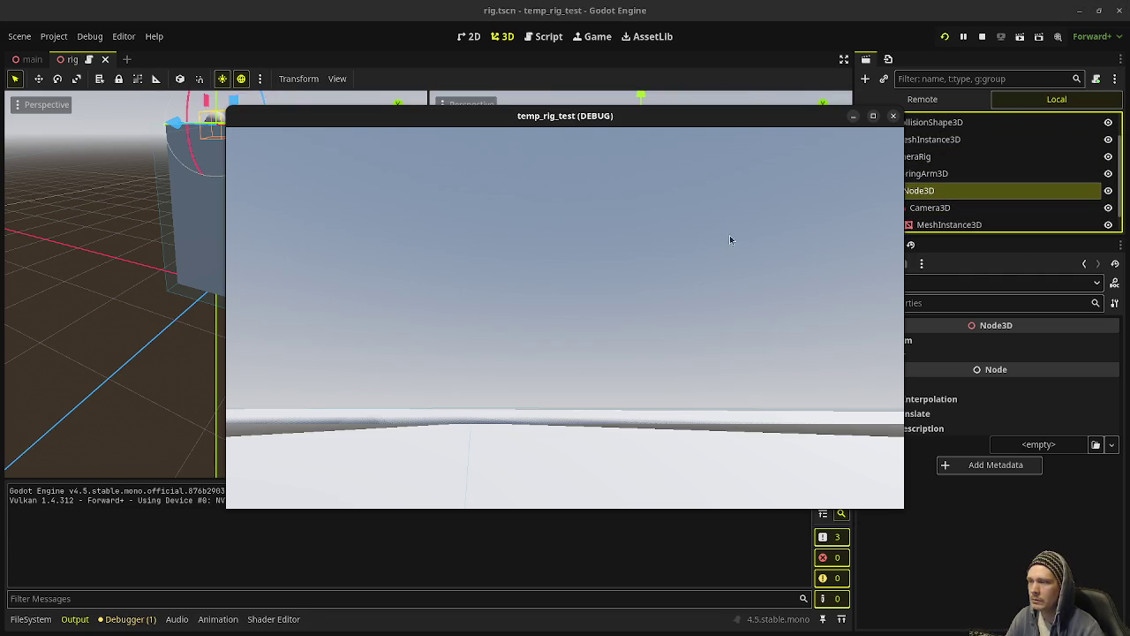
right_click(635, 128)
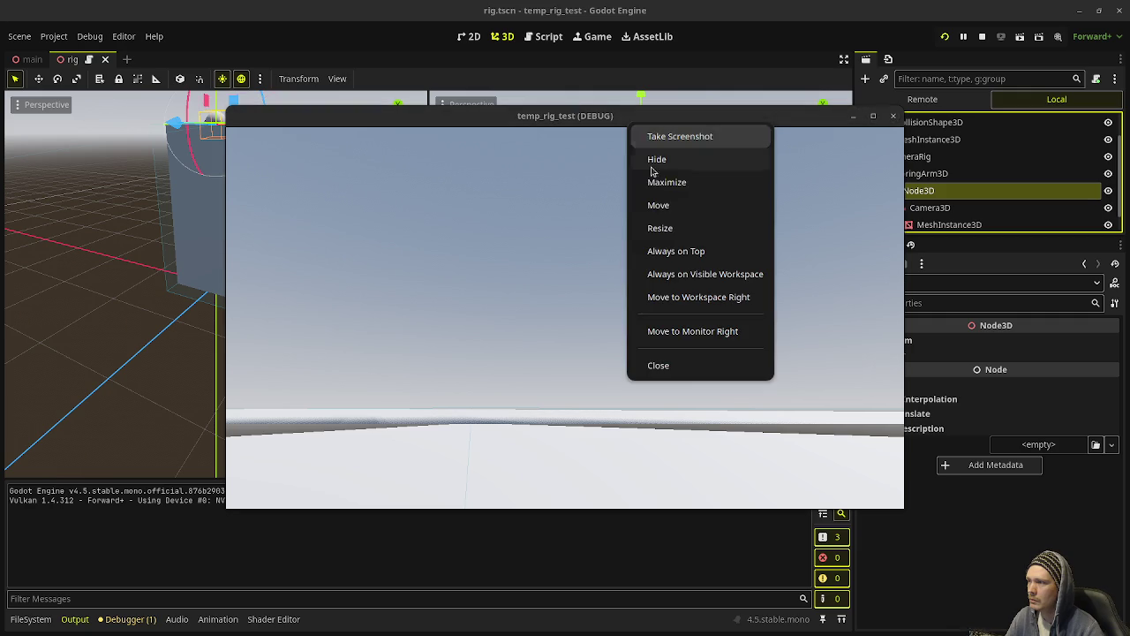
left_click(662, 251)
left_click(583, 37)
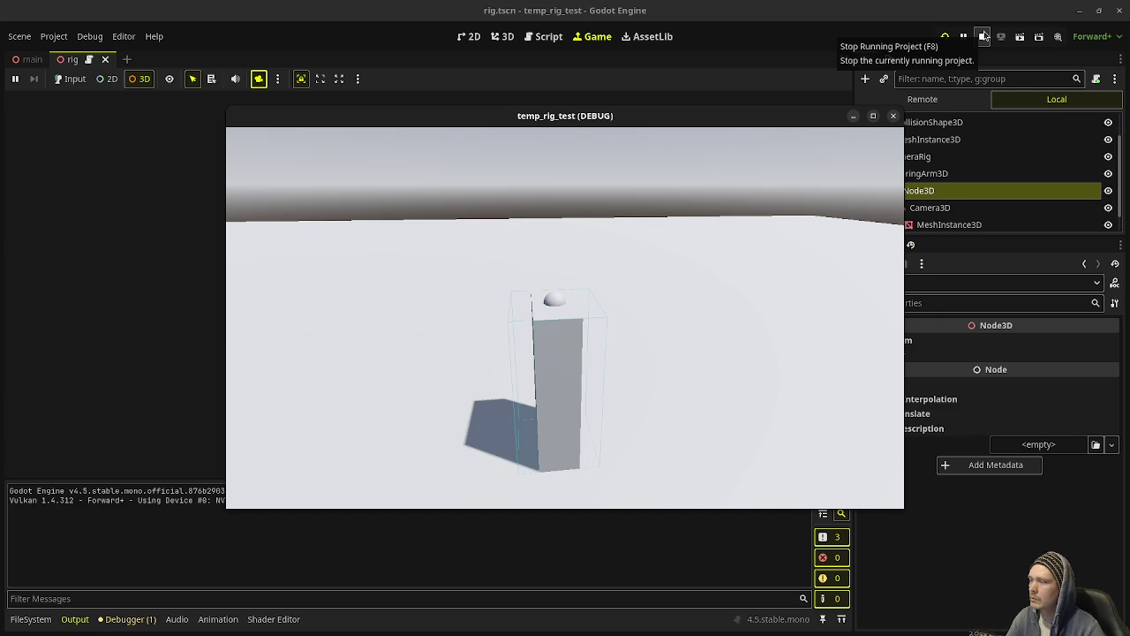
left_click(983, 36)
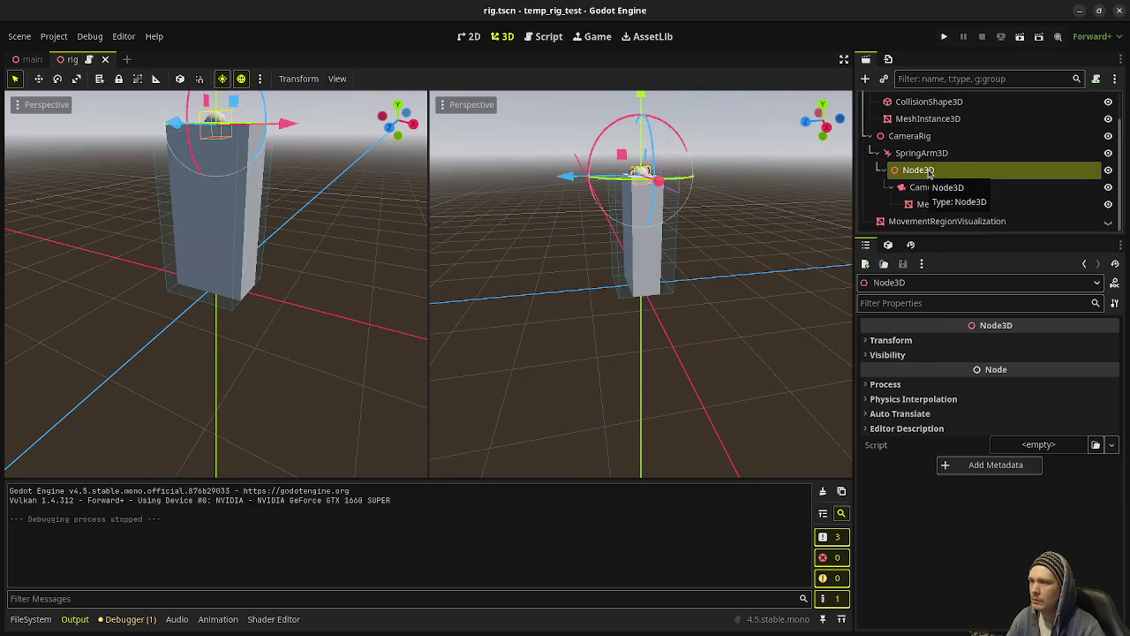
Undo moving the mesh under Node3D, then select SpringArm3D and the Rig node.
left_click(947, 204)
left_click_drag(947, 204, 929, 183)
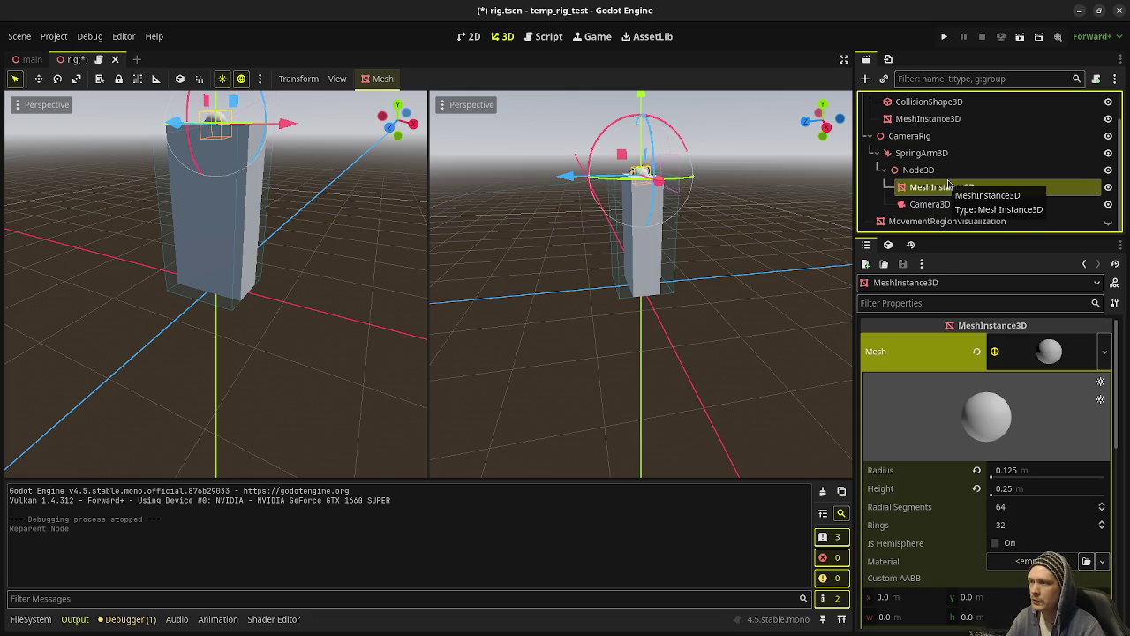
key("ctrl+z")
left_click(928, 157)
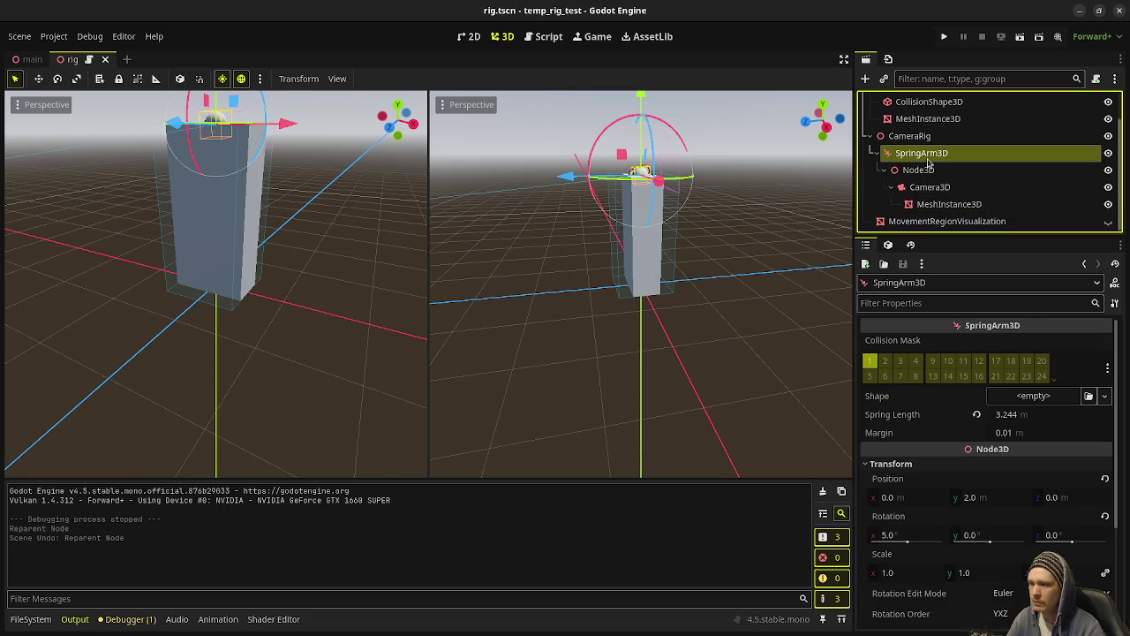
scroll(932, 141, "up", 2)
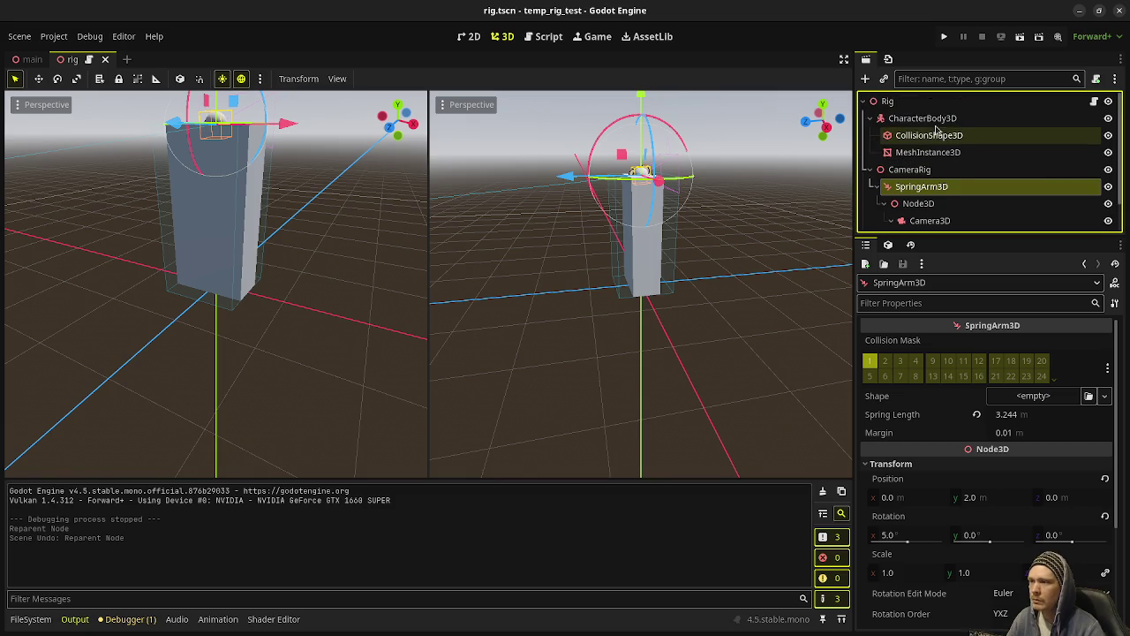
left_click(934, 104)
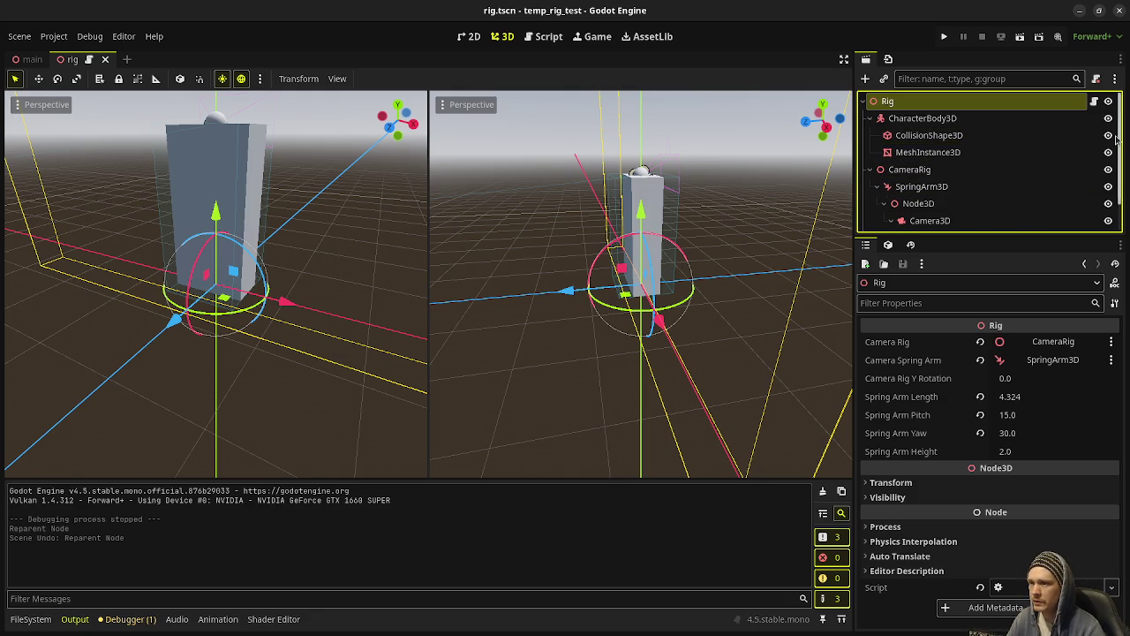
Toggle CollisionShape3D visibility, tick its Disabled property and run the scene.
left_click(1108, 136)
left_click(1108, 135)
left_click(976, 137)
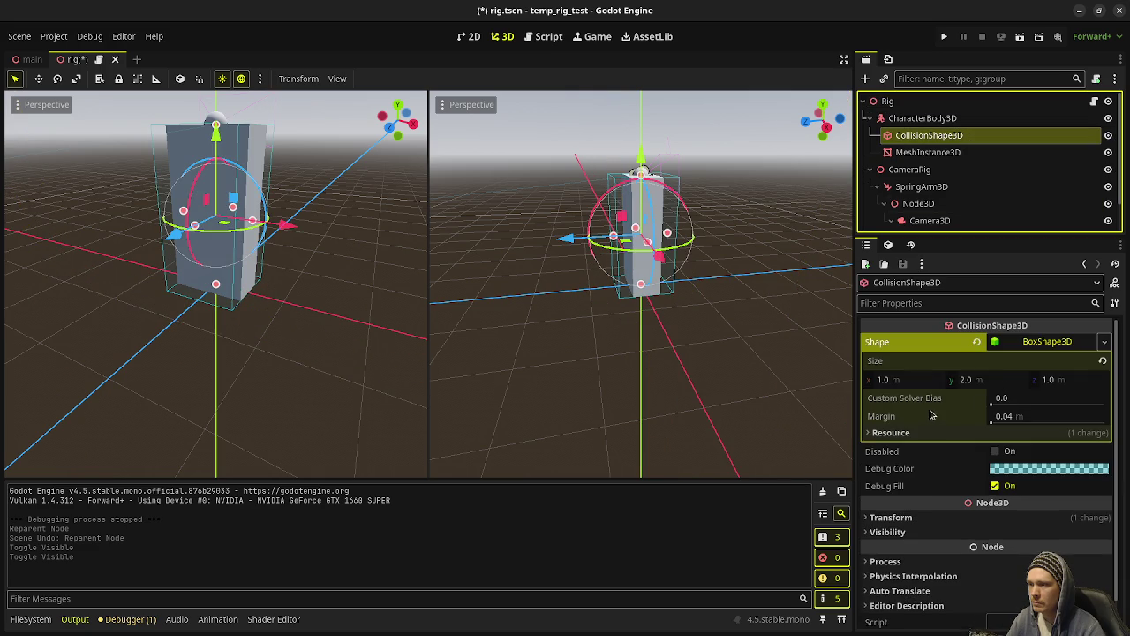
left_click(996, 451)
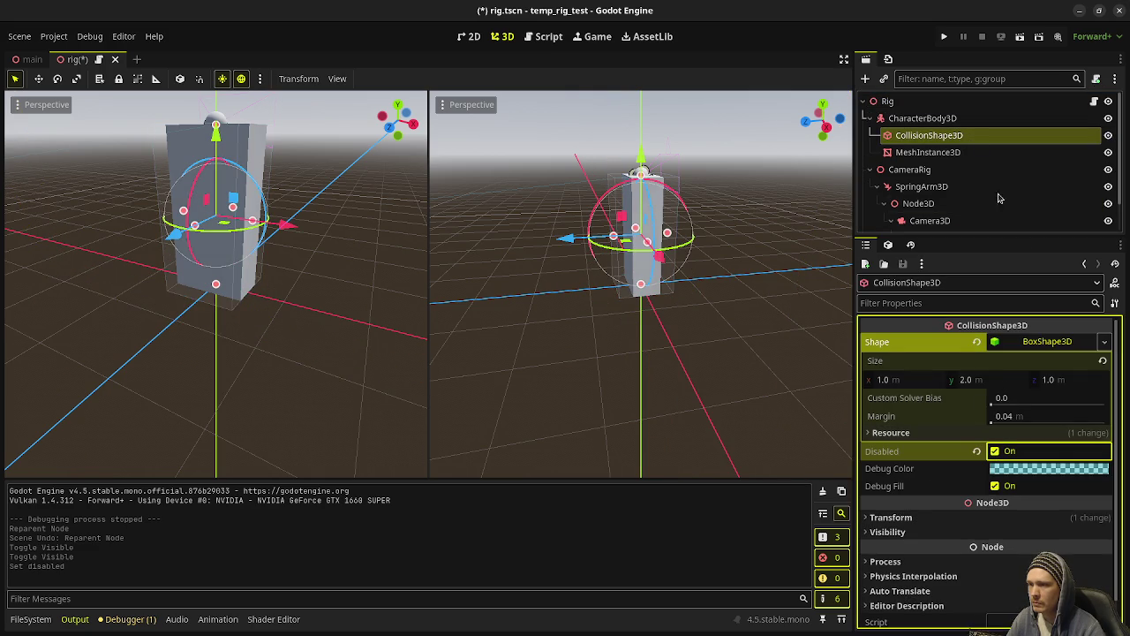
left_click(945, 36)
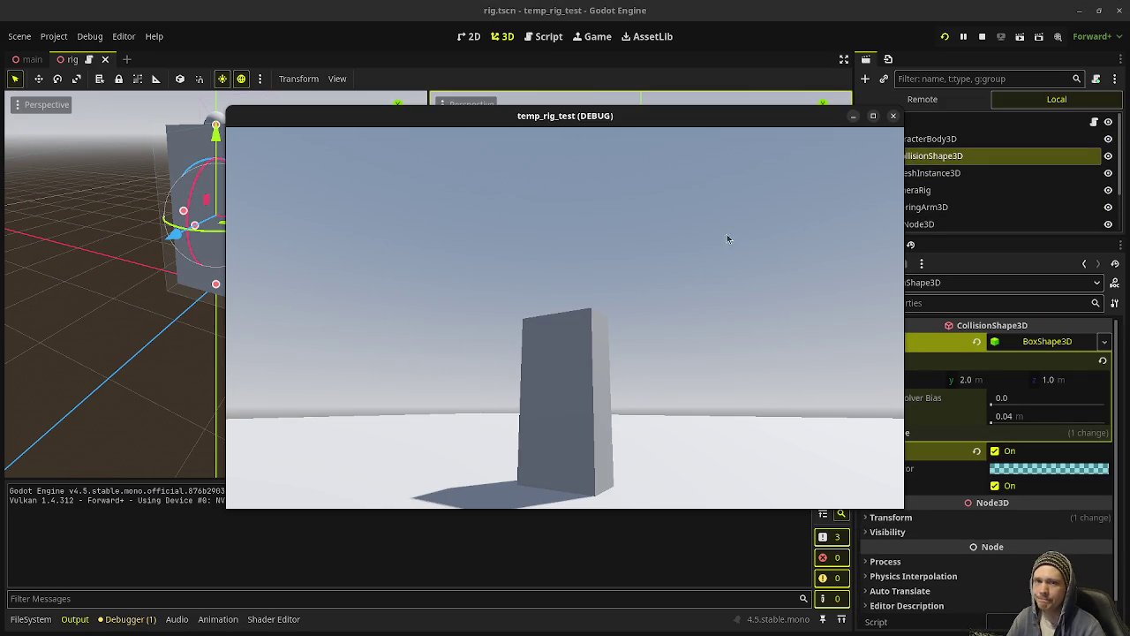
Move the game window aside, select Node3D and keep the window always on top.
mouse_move(706, 117)
left_mouse_down()
mouse_move(537, 118)
mouse_move(560, 125)
left_mouse_up()
scroll(913, 212, "down", 1)
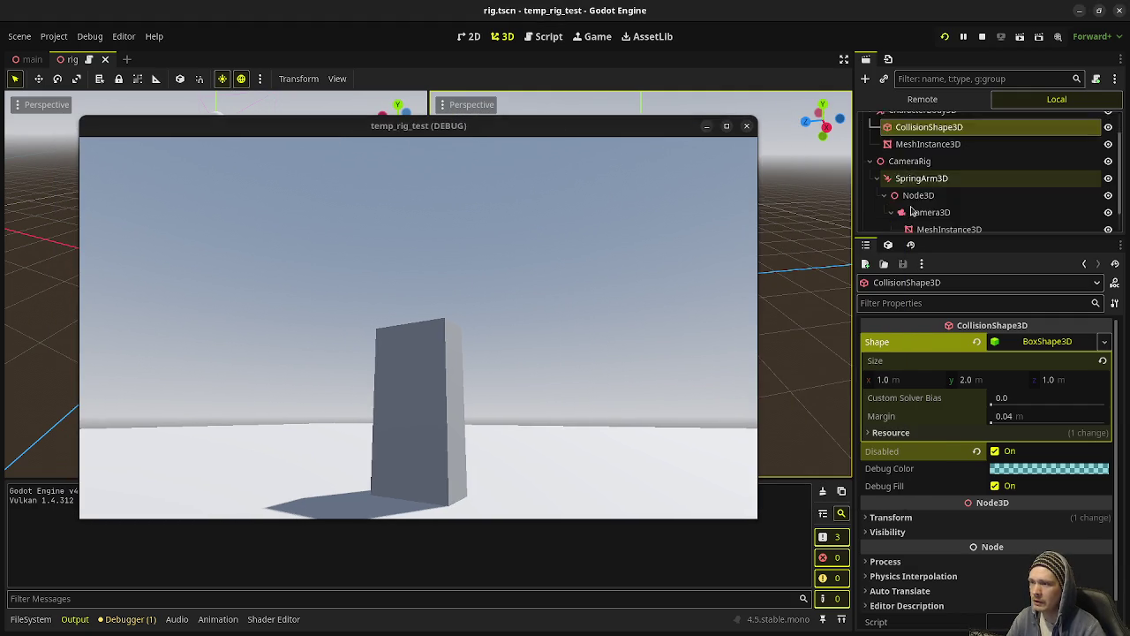
scroll(912, 210, "down", 1)
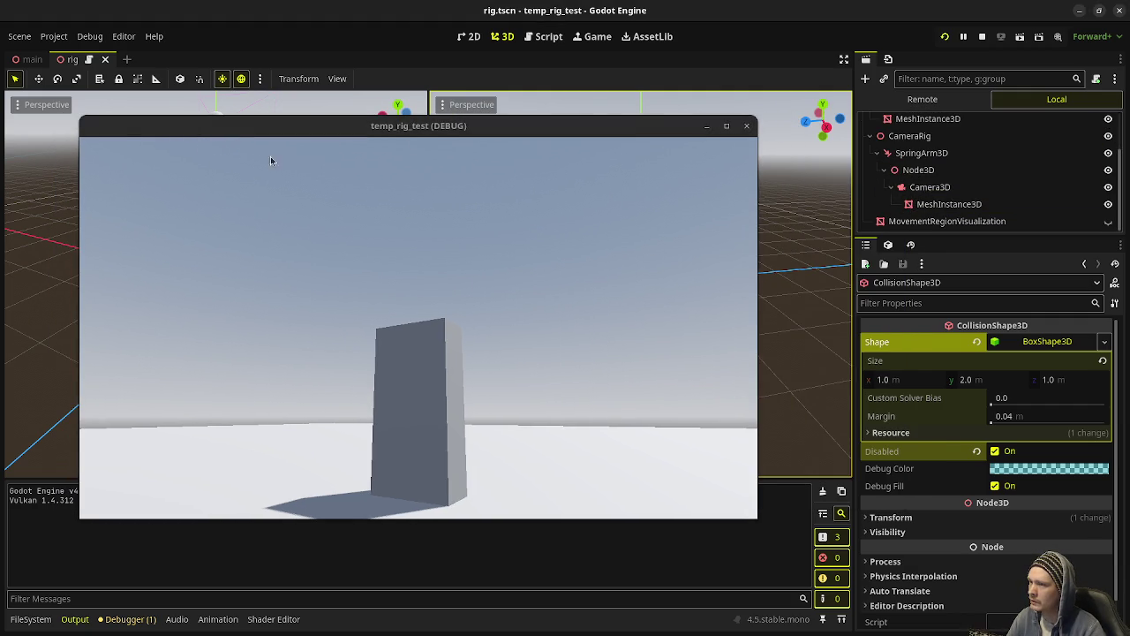
left_click(919, 171)
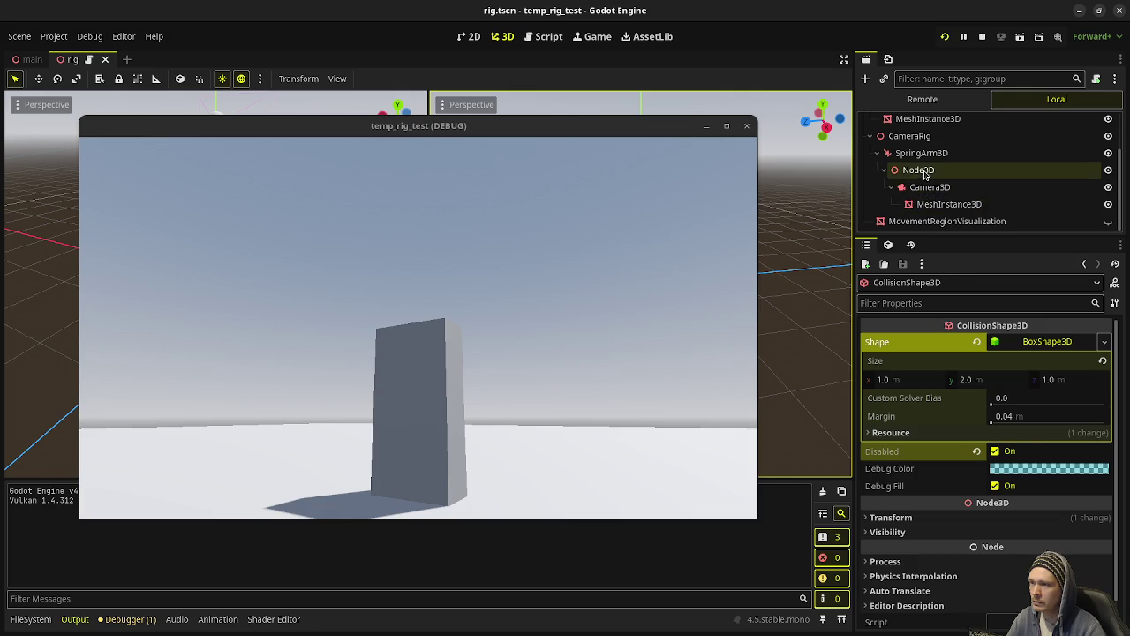
key("alt+Tab")
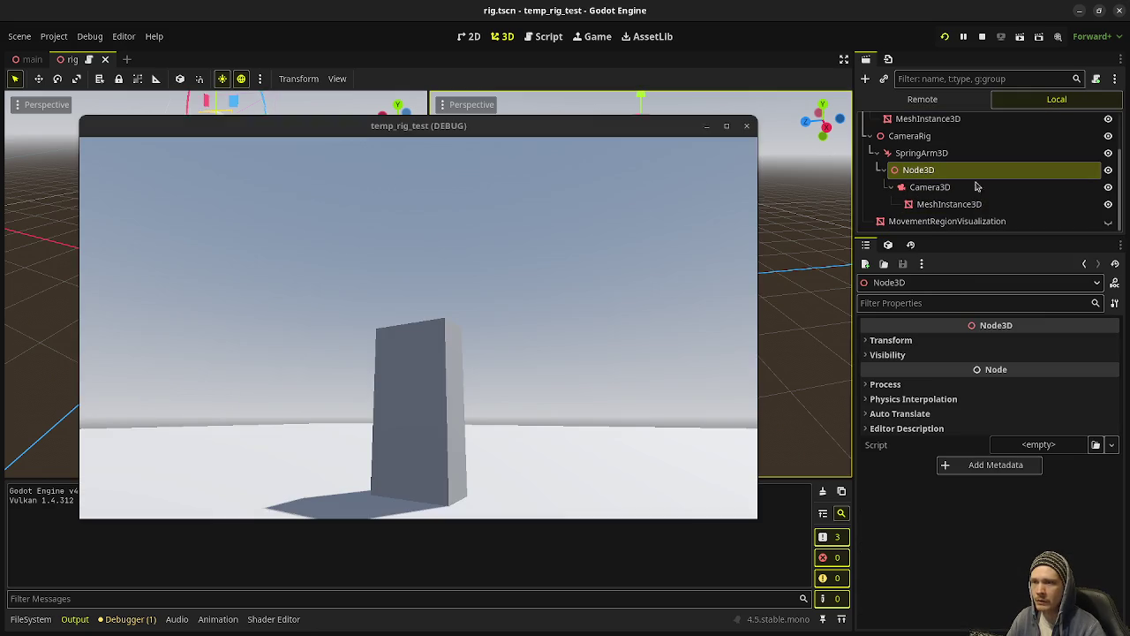
right_click(541, 134)
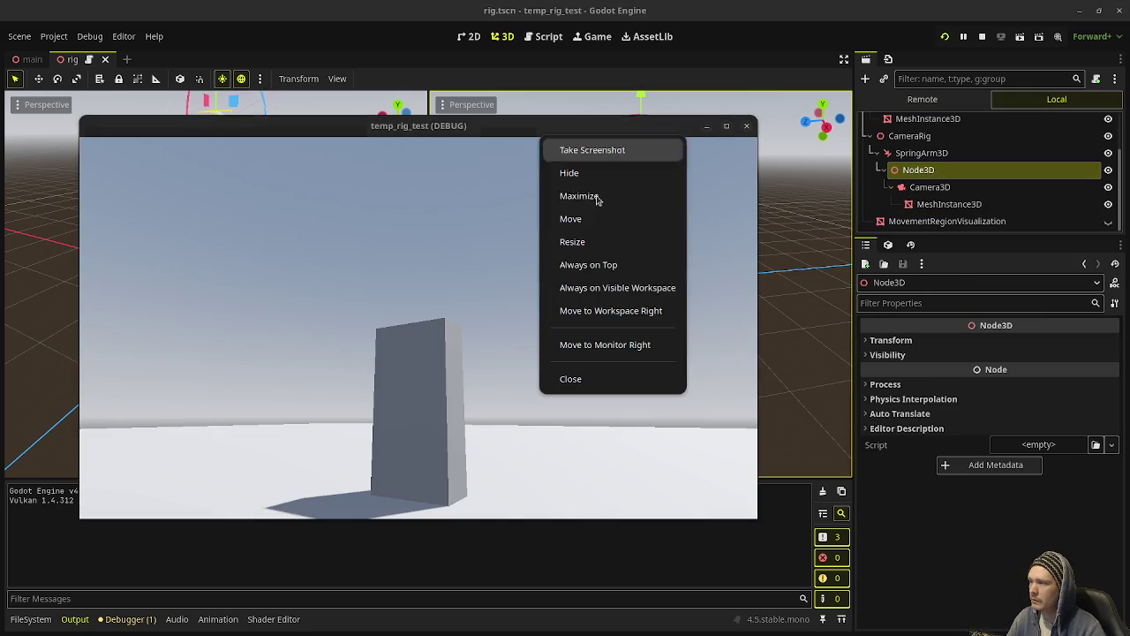
left_click(610, 265)
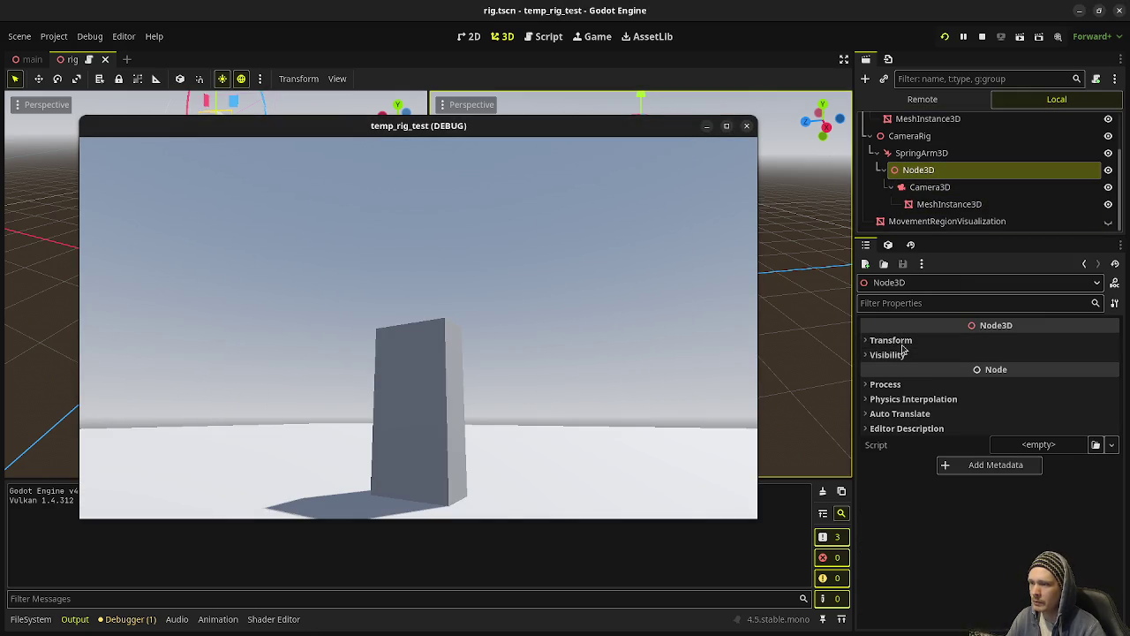
Test a Node3D Y turn and a 27° Camera3D Y turn, undoing each.
left_click(901, 343)
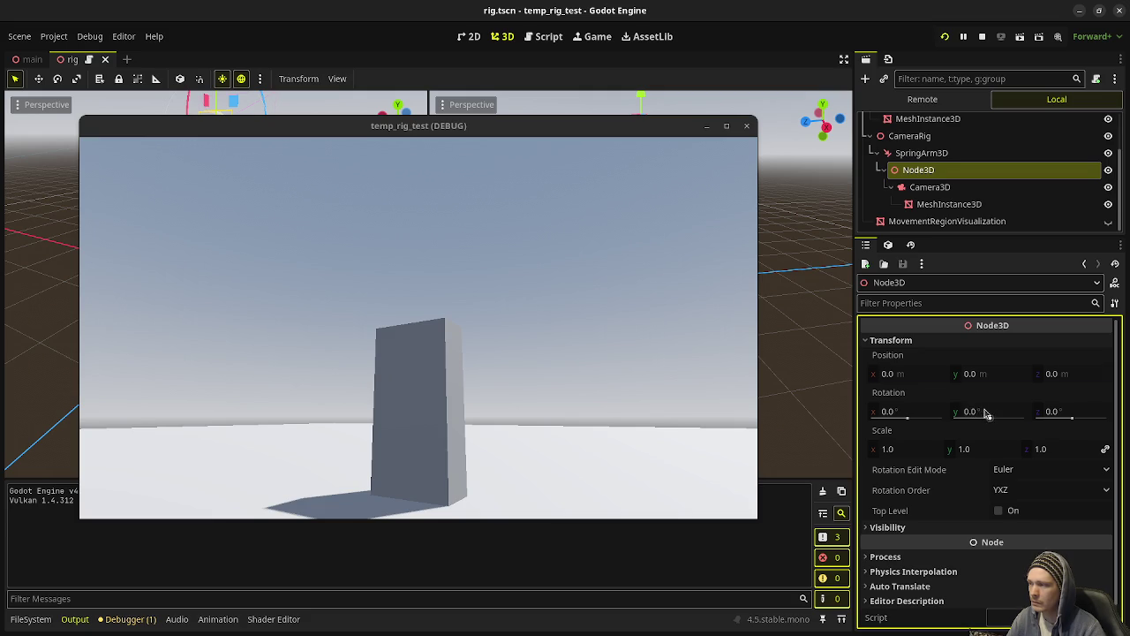
left_click_drag(986, 415, 991, 416)
key("ctrl+z")
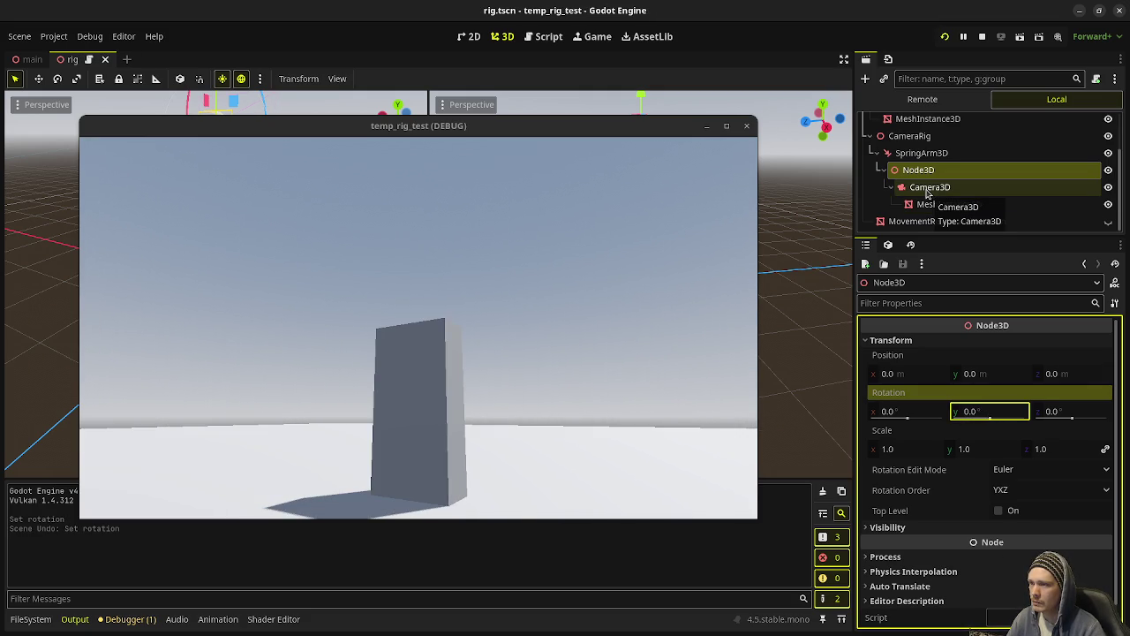
left_click(927, 193)
scroll(958, 501, "down", 5)
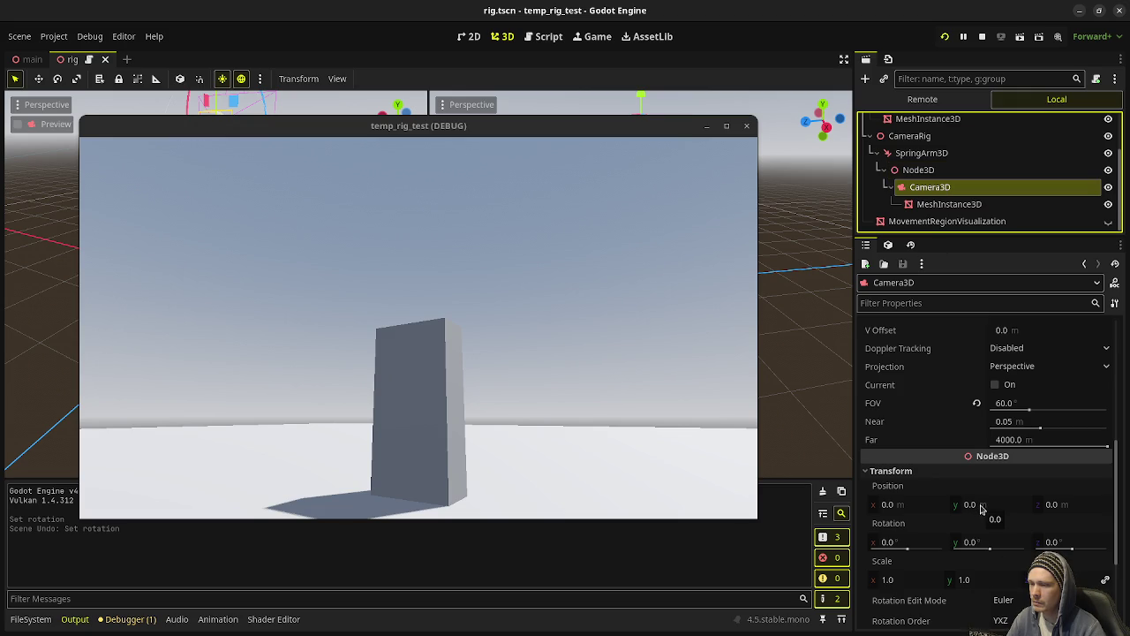
left_click_drag(993, 542, 1018, 543)
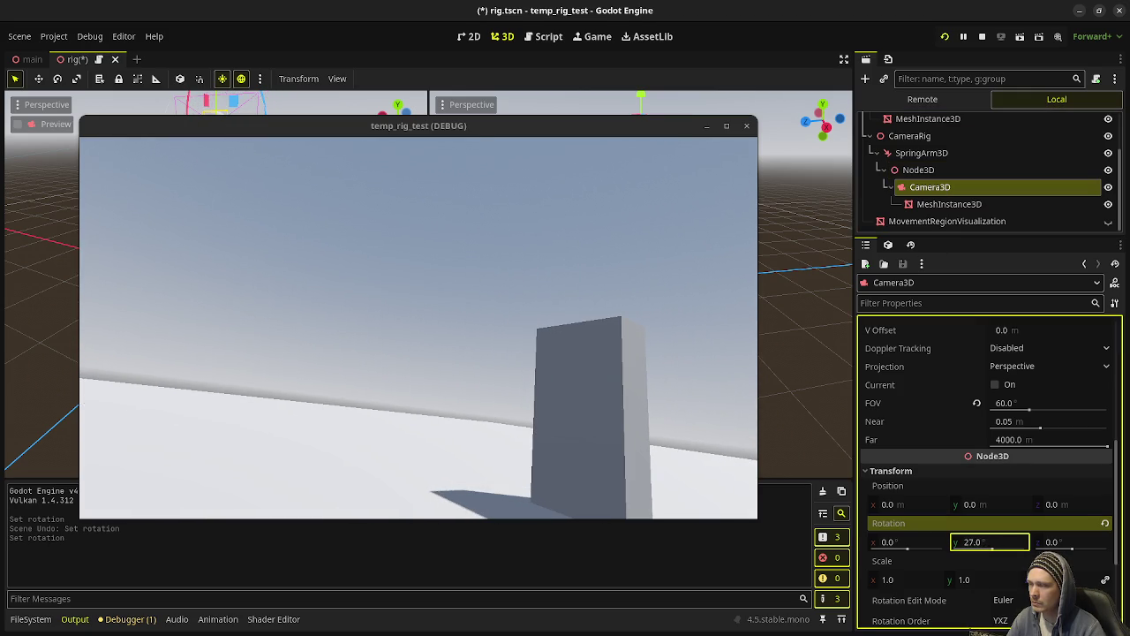
key("ctrl+z")
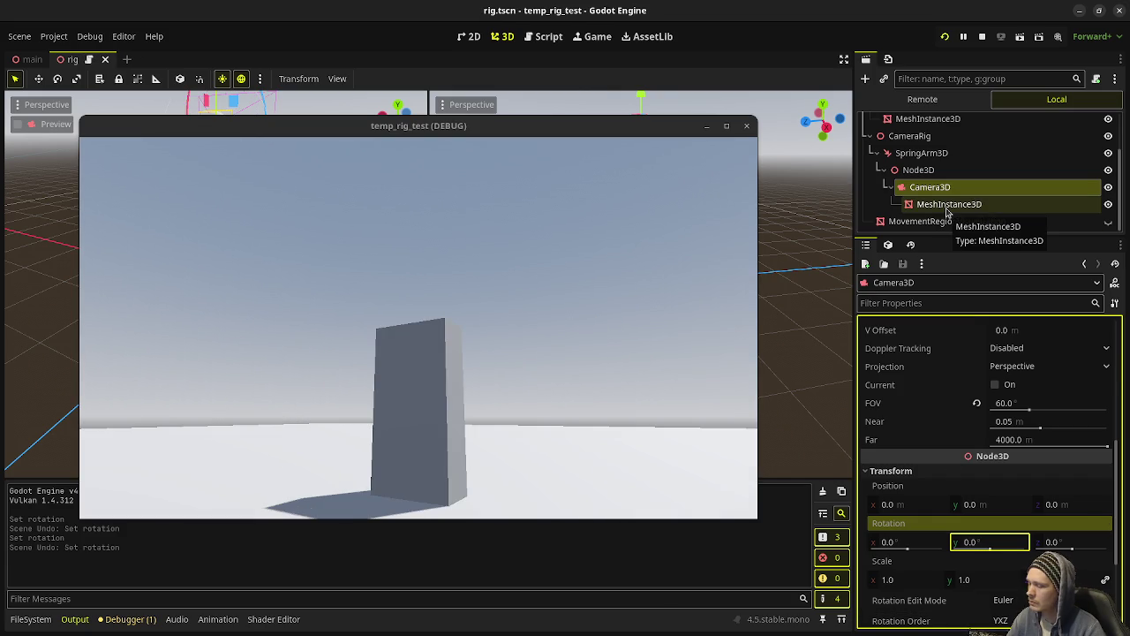
Try moving Node3D directly under CameraRig, undo it, then stop the game.
left_click(926, 173)
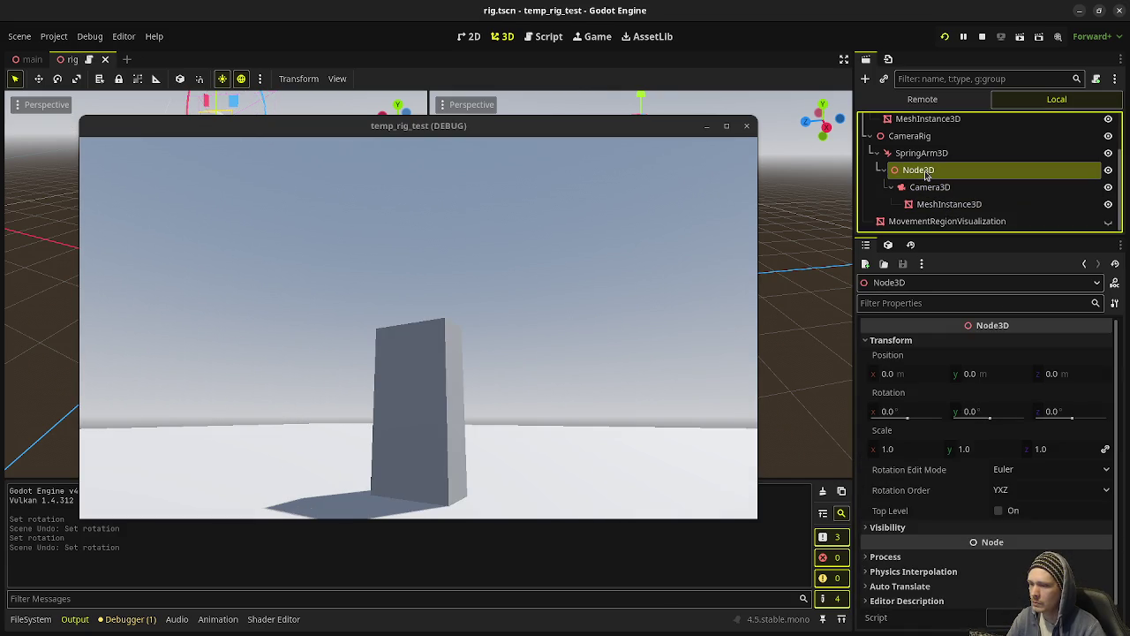
left_click_drag(903, 175, 908, 146)
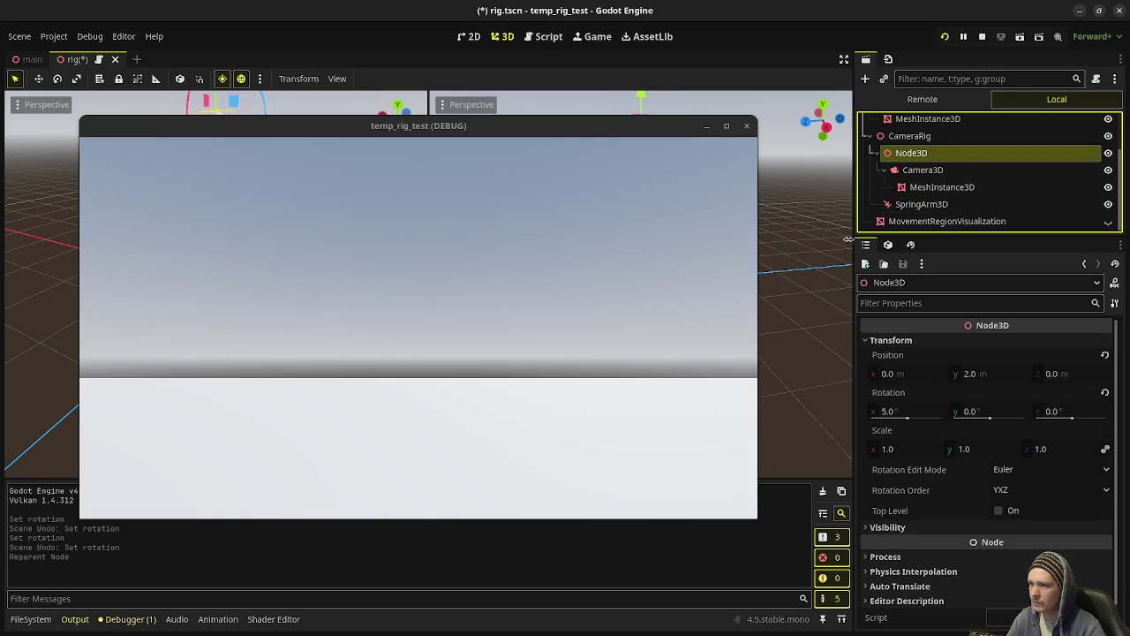
key("ctrl+z")
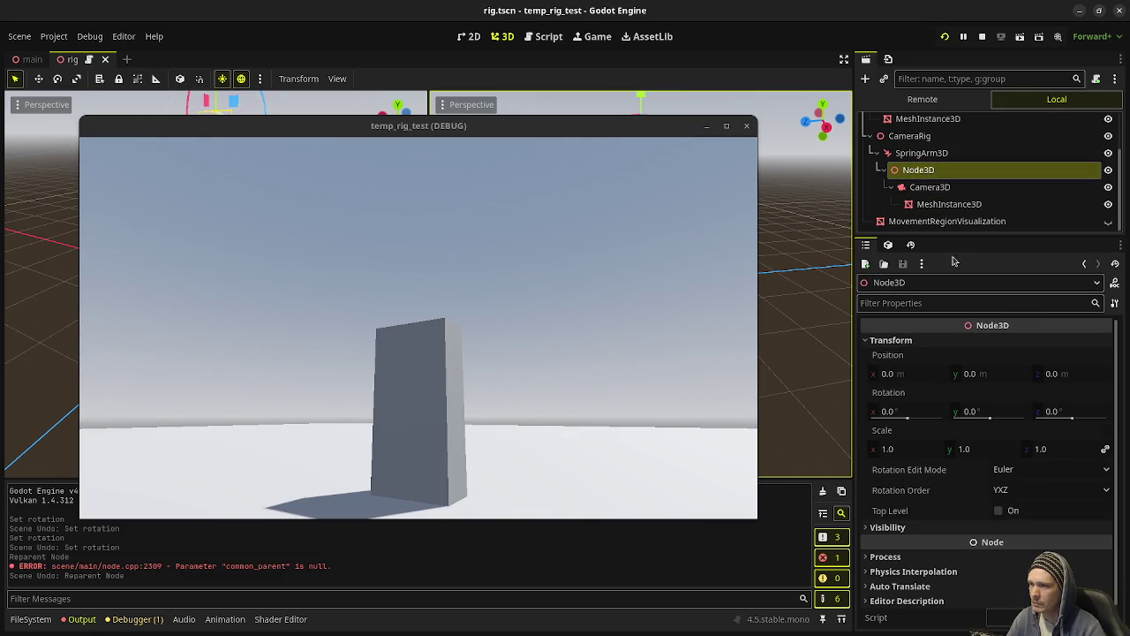
left_click(928, 153)
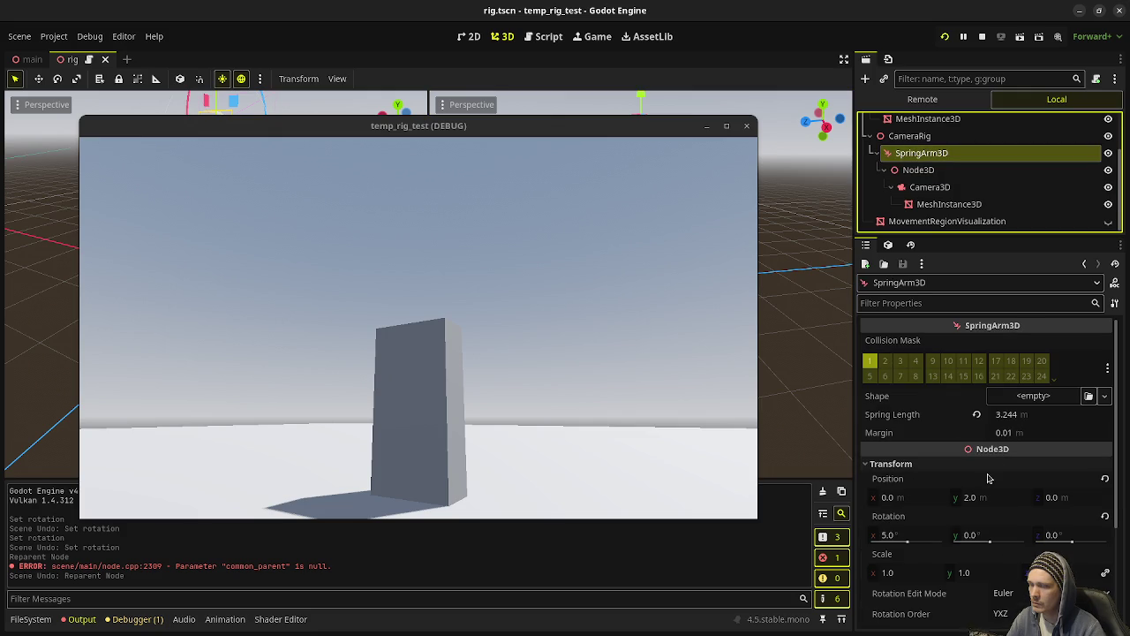
mouse_move(949, 424)
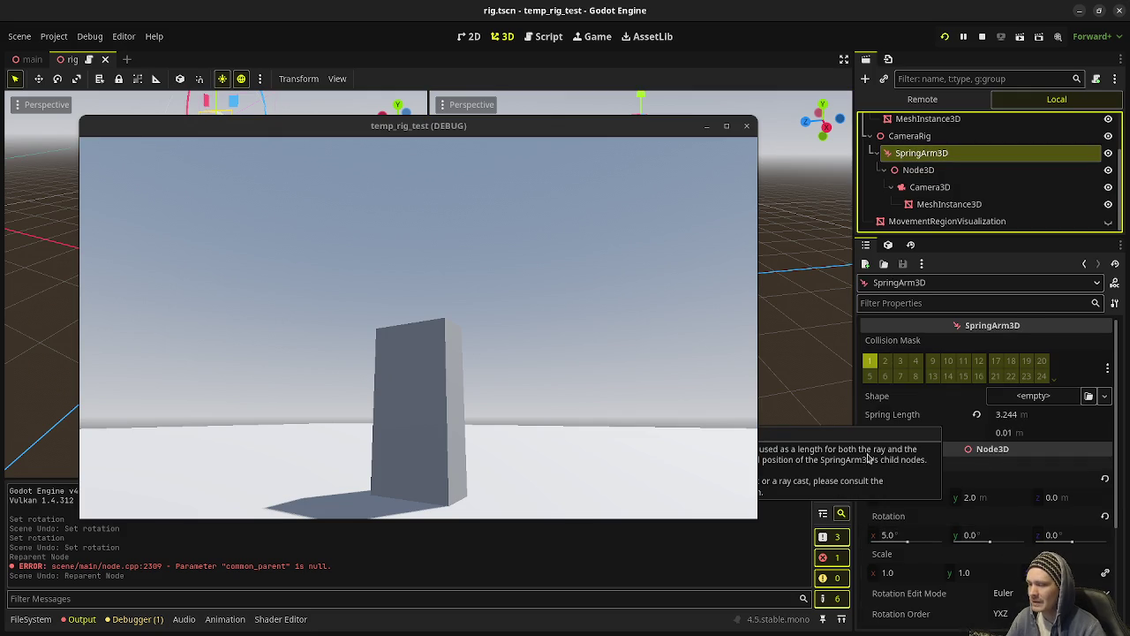
left_click(982, 38)
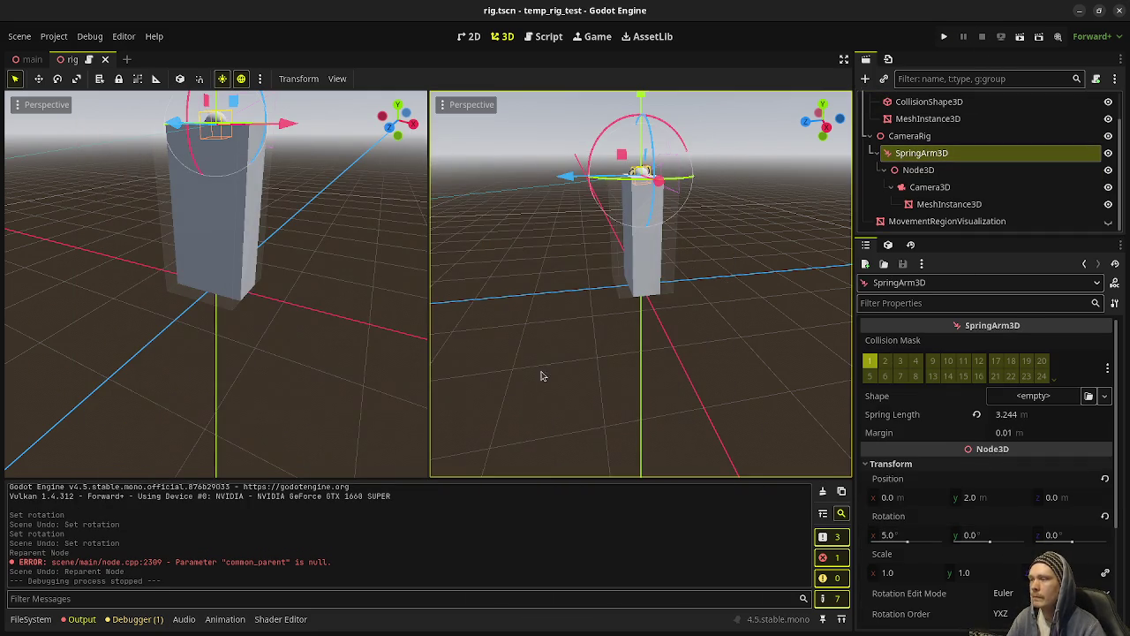
Change line 17 of rig.gd to camera_spring_arm.get_child(0).rotation_degrees.x and run the game.
left_click(546, 36)
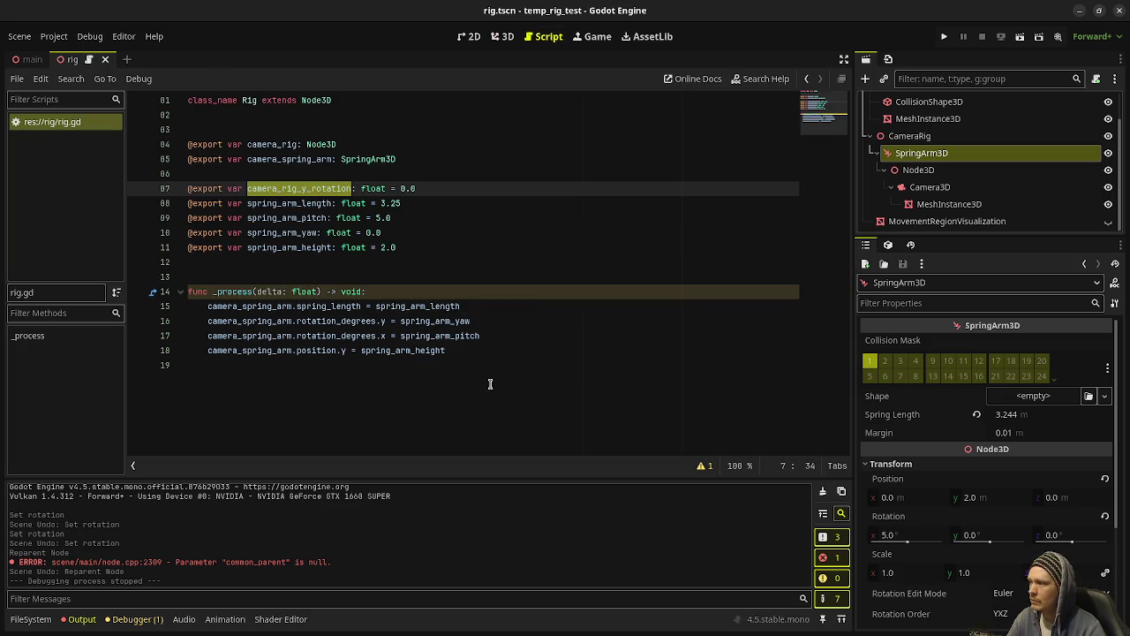
key("F5")
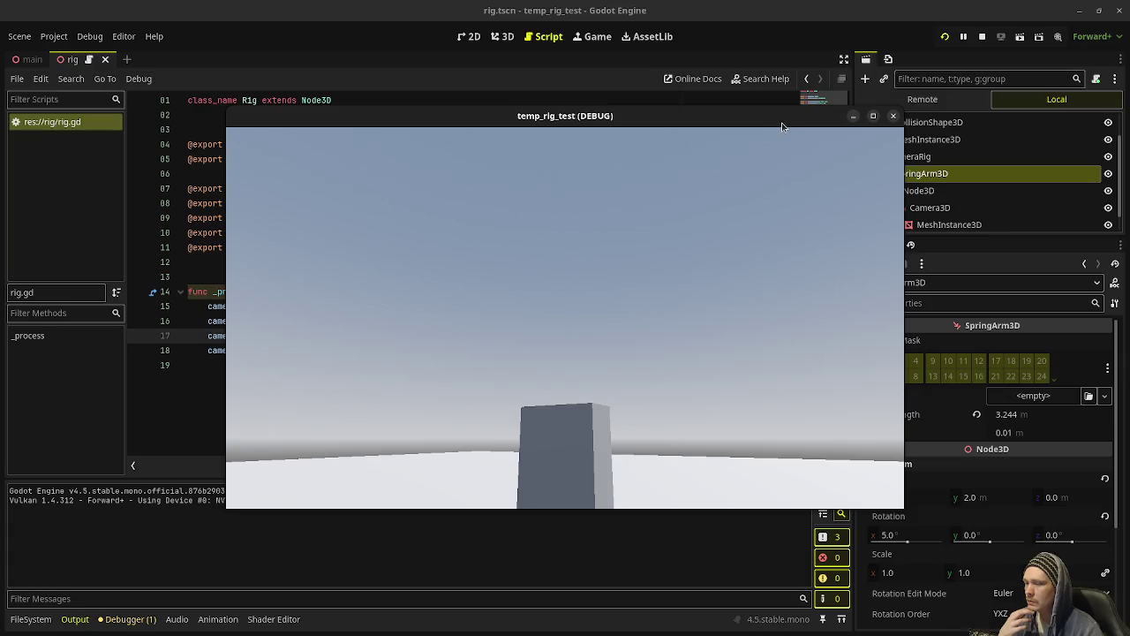
left_click_drag(768, 121, 688, 116)
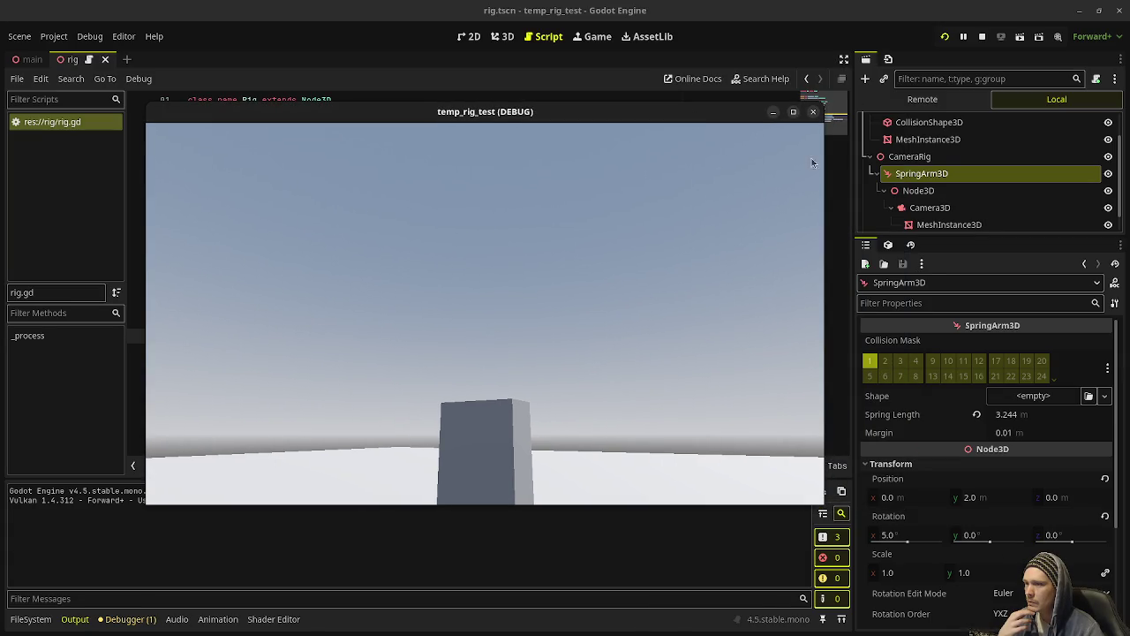
Inspect the Camera3D's properties, then keep the temp_rig_test game window always on top.
left_click(928, 205)
left_click(929, 207)
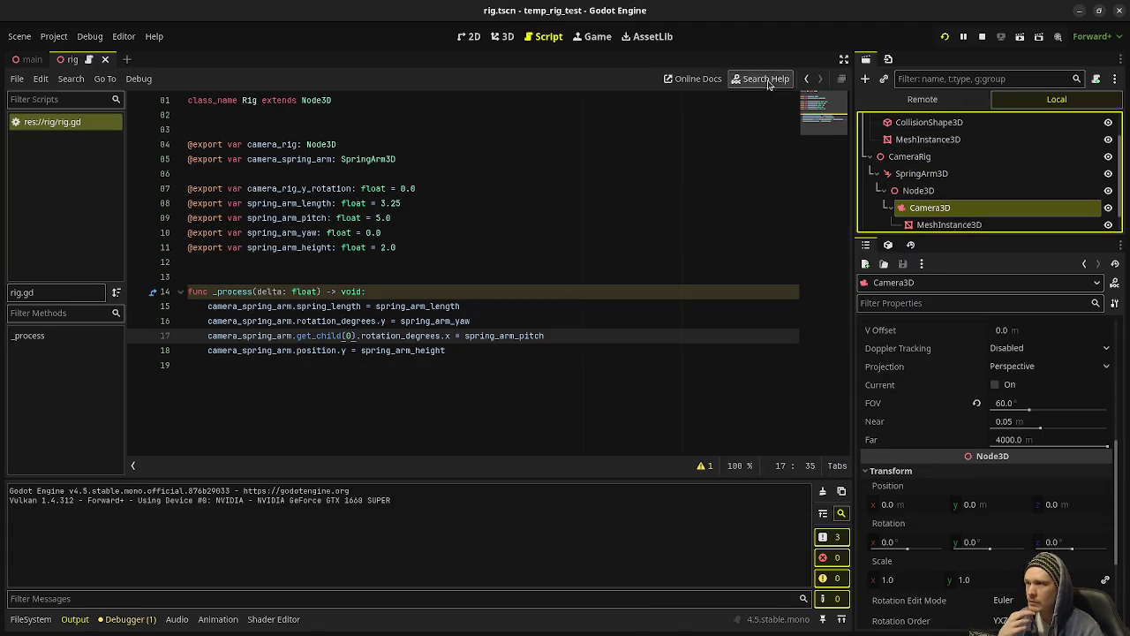
key("alt+Tab")
right_click(578, 116)
left_click(633, 242)
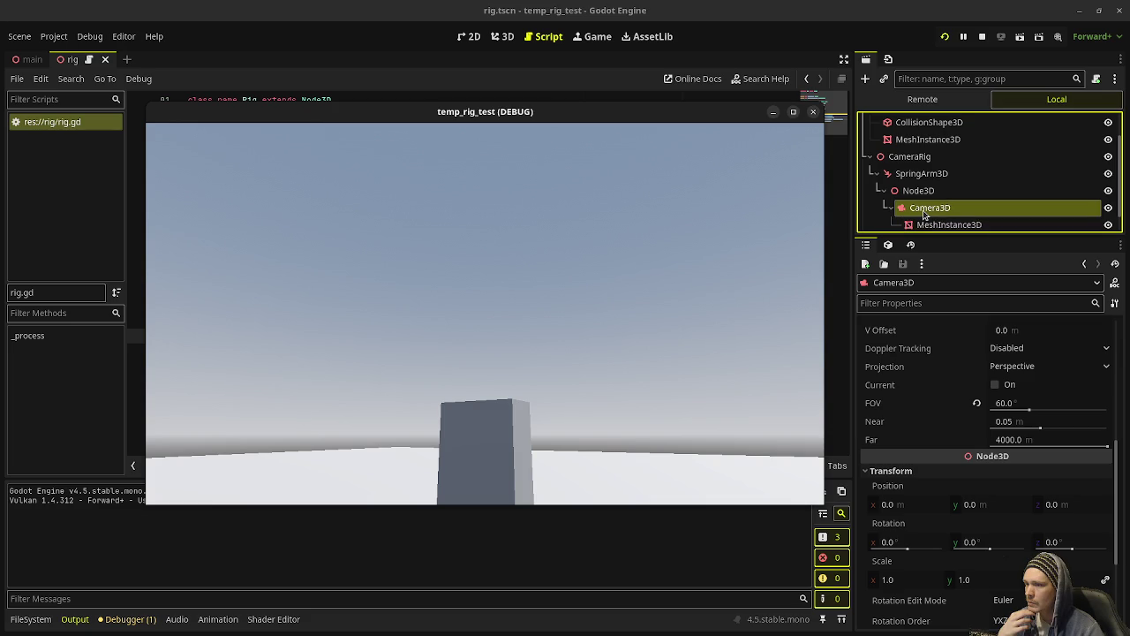
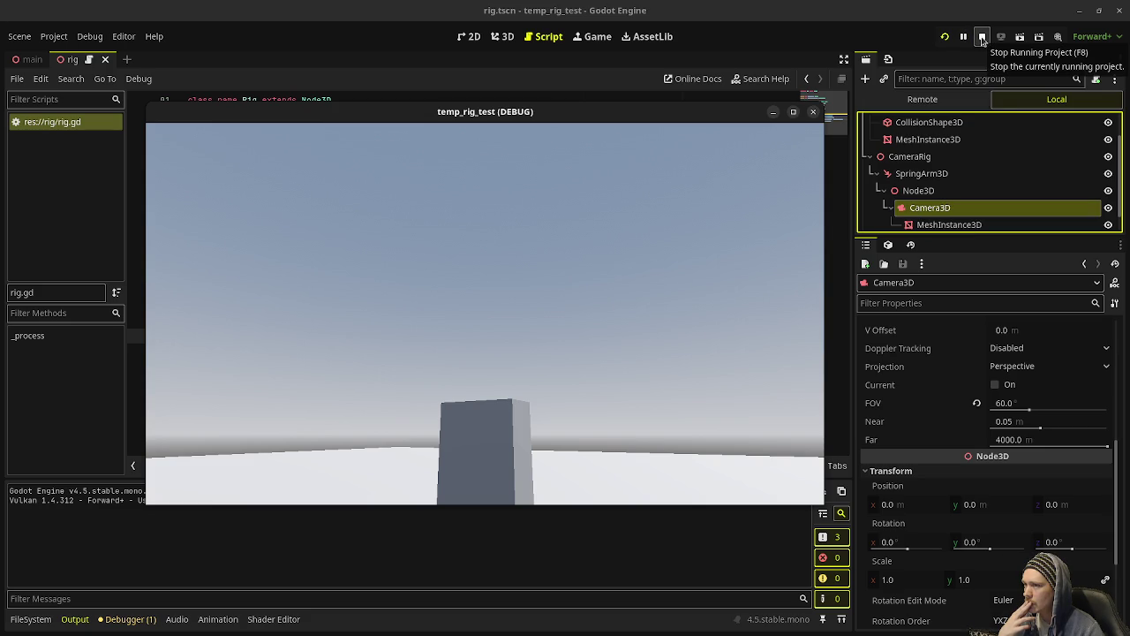
Stop the game and set the SpringArm3D's Rotation X to 0 in the Inspector.
left_click(983, 40)
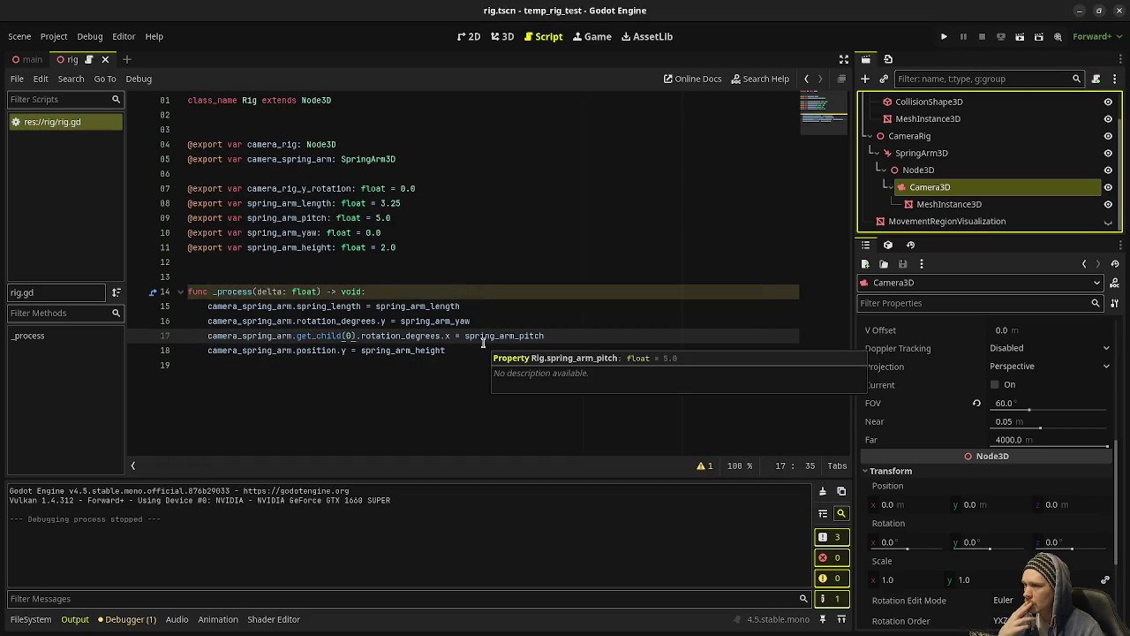
left_click(921, 171)
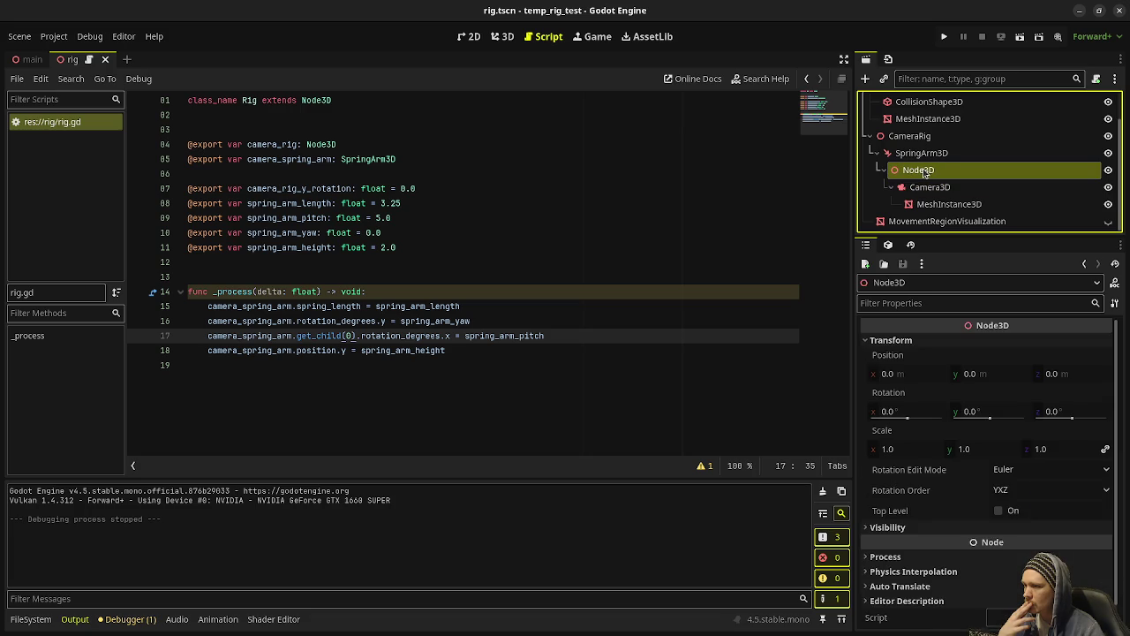
left_click(930, 154)
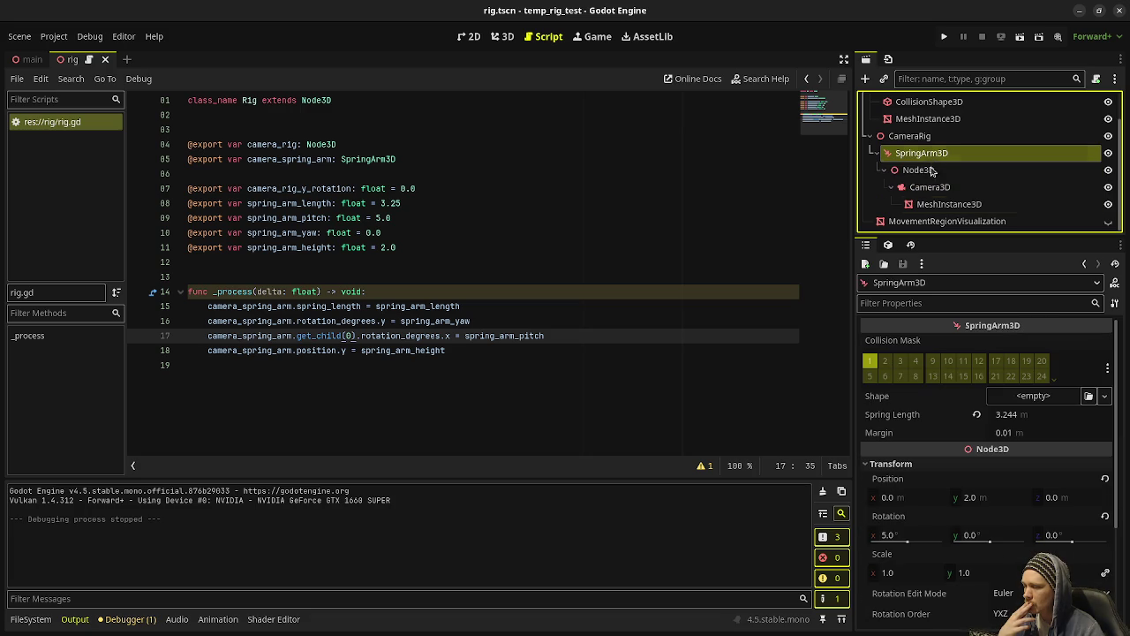
left_click(914, 535)
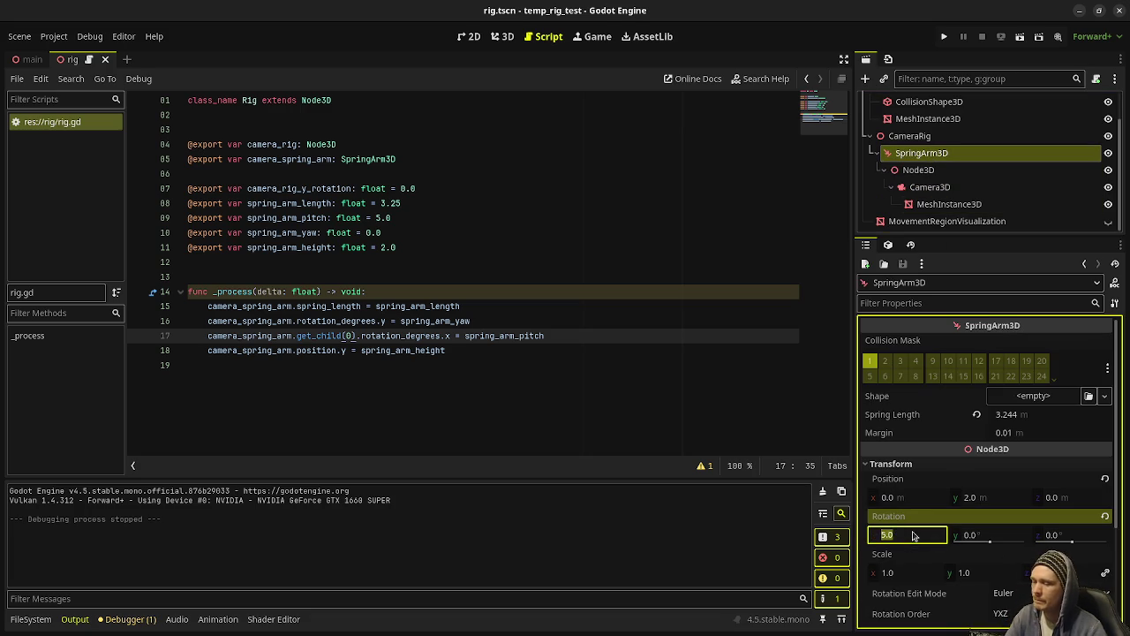
type("0")
key("Return")
Test-run the project with the zeroed spring arm rotation, stop it, and select CameraRig.
key("F5")
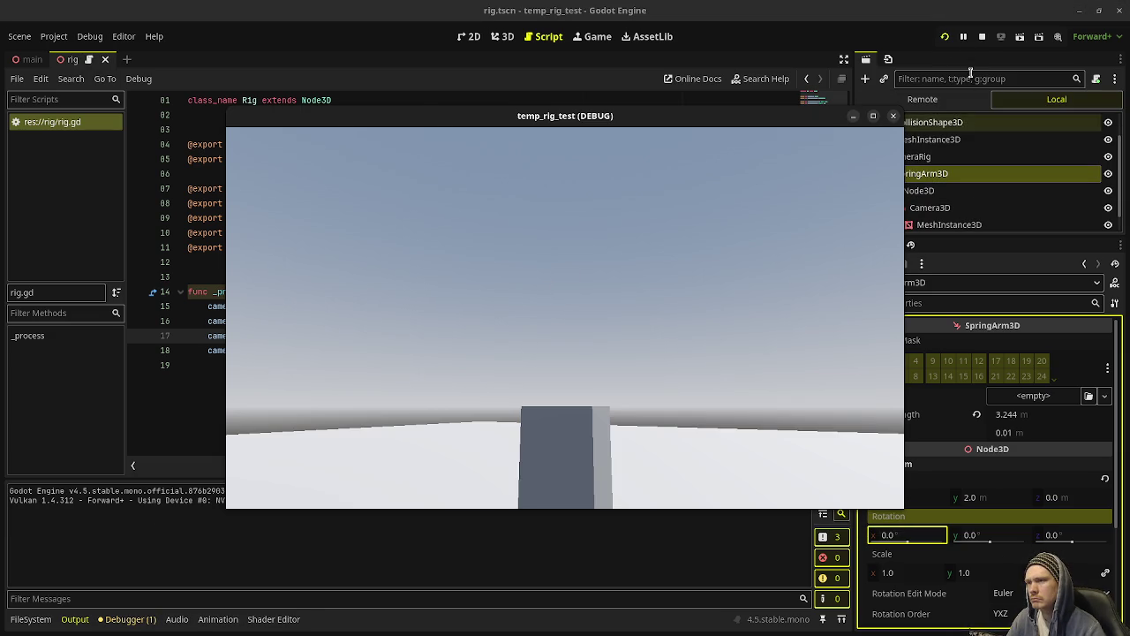
left_click(982, 38)
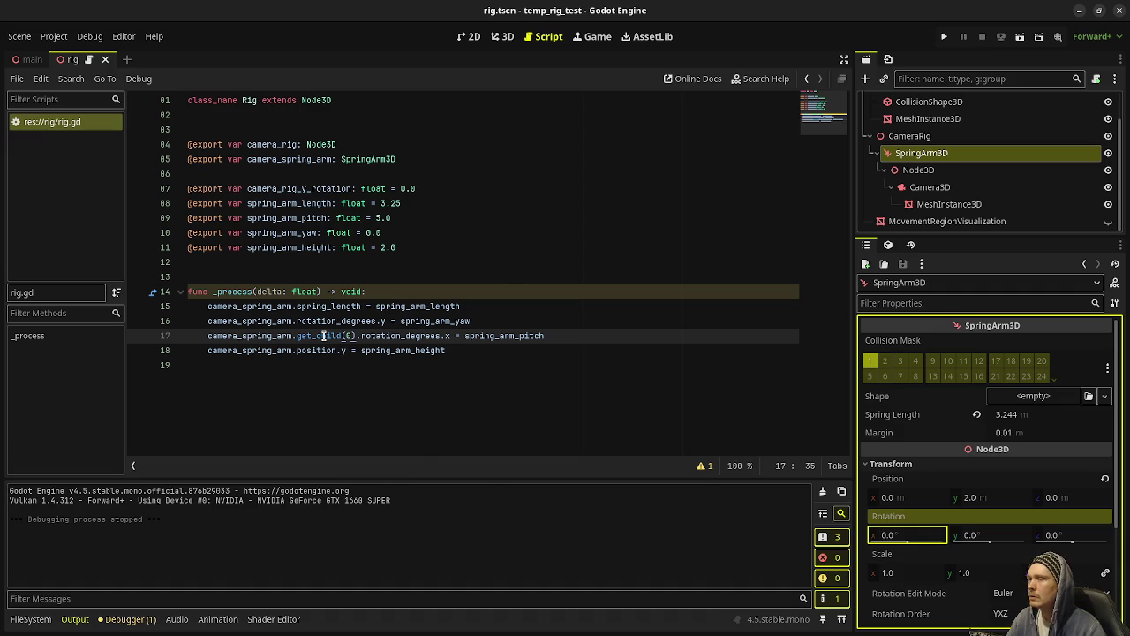
mouse_move(323, 335)
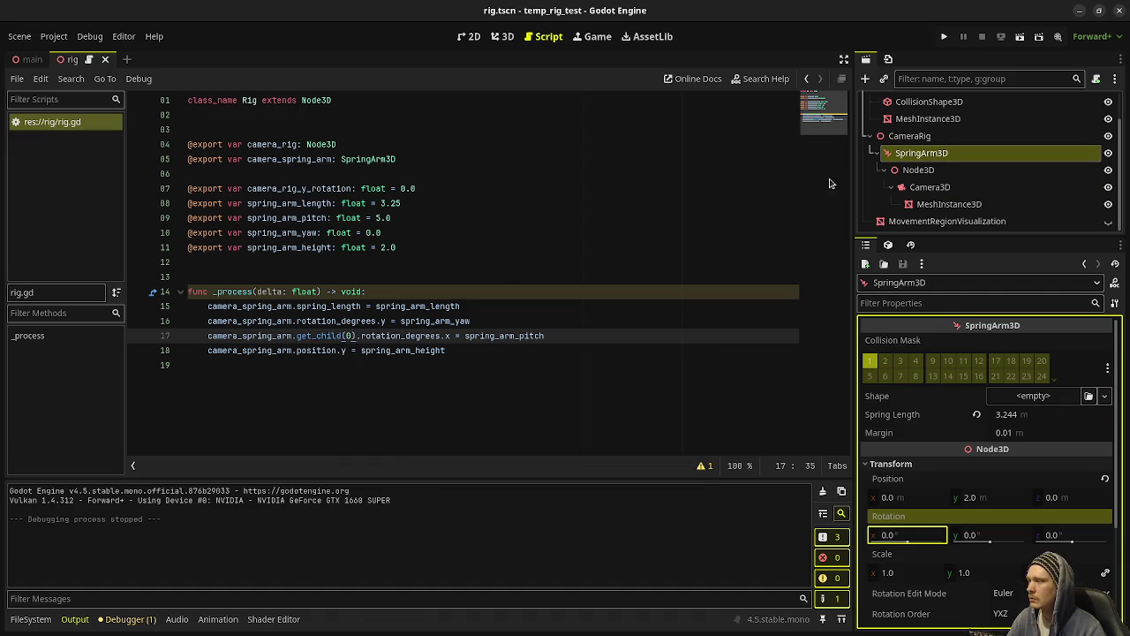
left_click(915, 137)
Add a Node3D as CameraRig's first child and rename it SpringArmPivot.
key("ctrl+a")
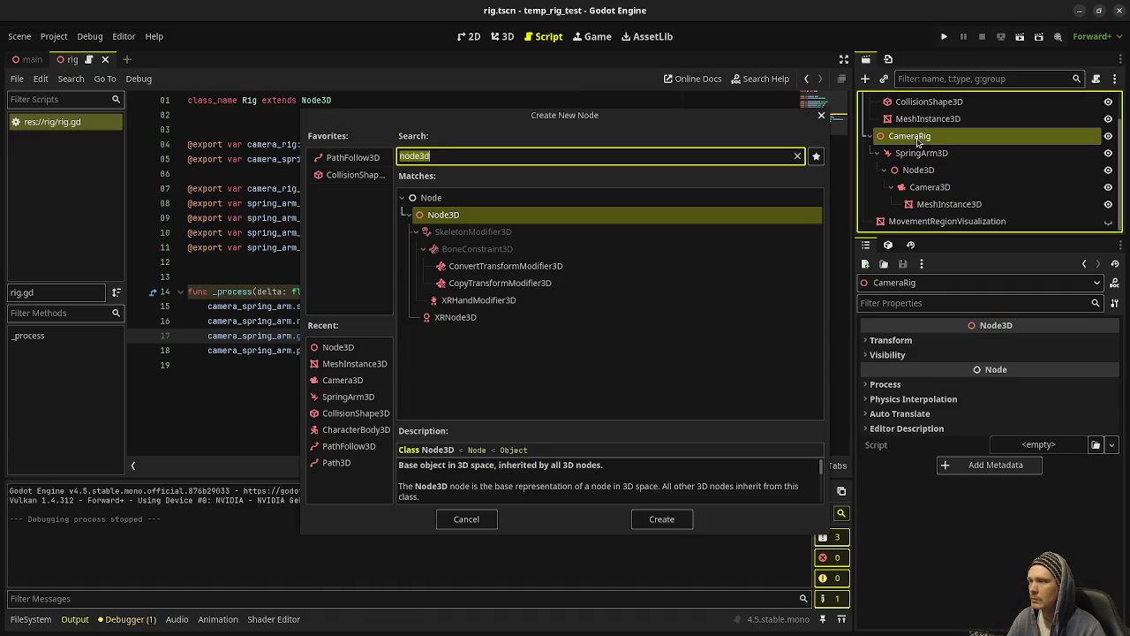
type("node3d")
key("Return")
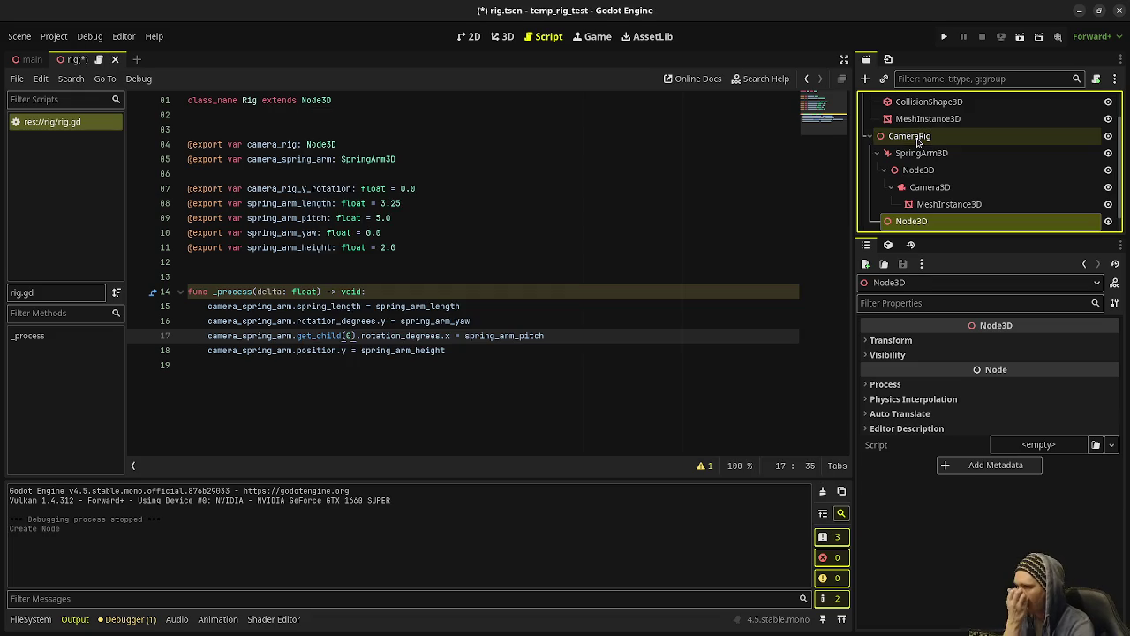
mouse_move(913, 221)
left_mouse_down()
mouse_move(919, 141)
mouse_move(928, 147)
left_mouse_up()
double_click(911, 154)
type("SpringArmPivo")
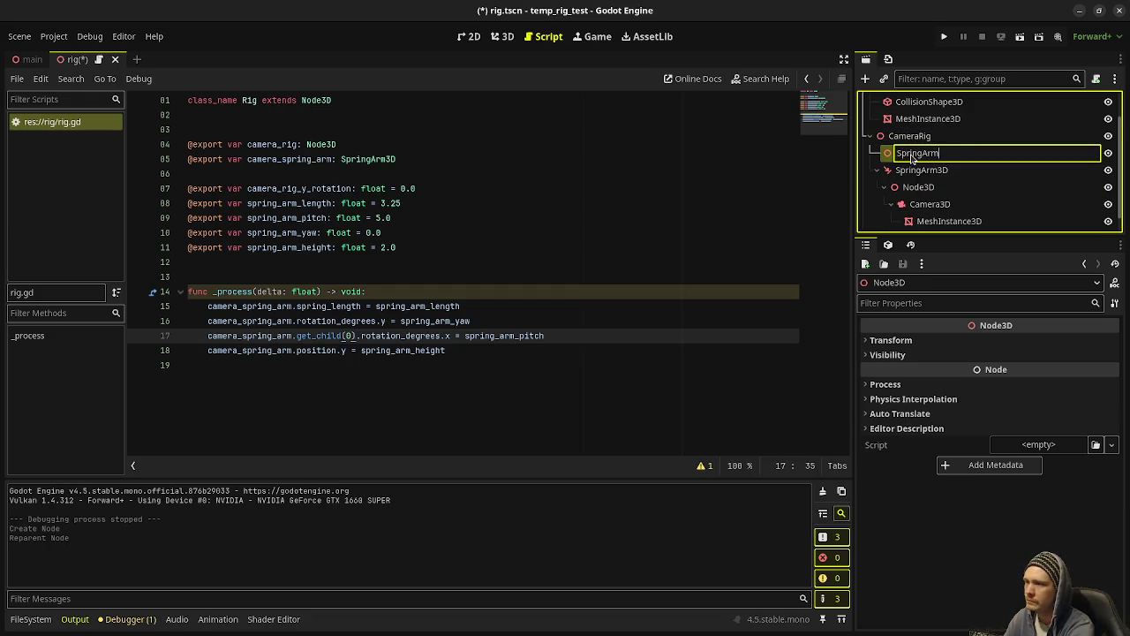
type("t")
key("Return")
mouse_move(919, 170)
left_mouse_down()
mouse_move(921, 181)
mouse_move(919, 158)
left_mouse_up()
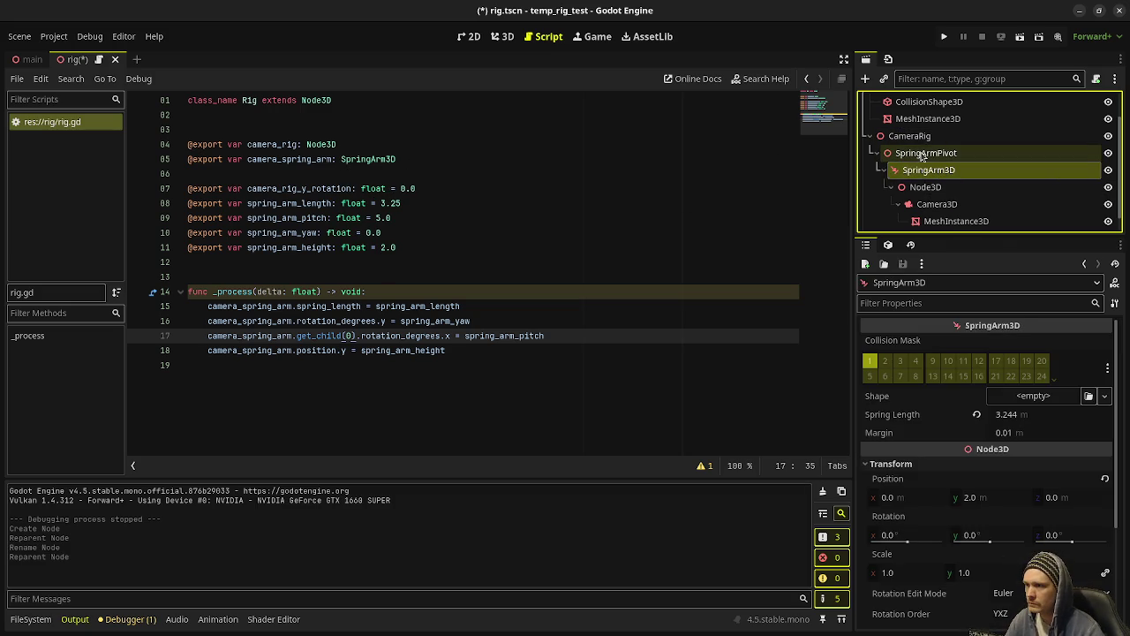
mouse_move(922, 155)
left_mouse_down()
mouse_move(416, 103)
mouse_move(416, 181)
left_mouse_up()
key("ctrl+s")
Swap camera_spring_arm for spring_arm_pivot on the yaw and height lines and remove .get_child(0) from the pitch line.
double_click(280, 175)
key("ctrl+c")
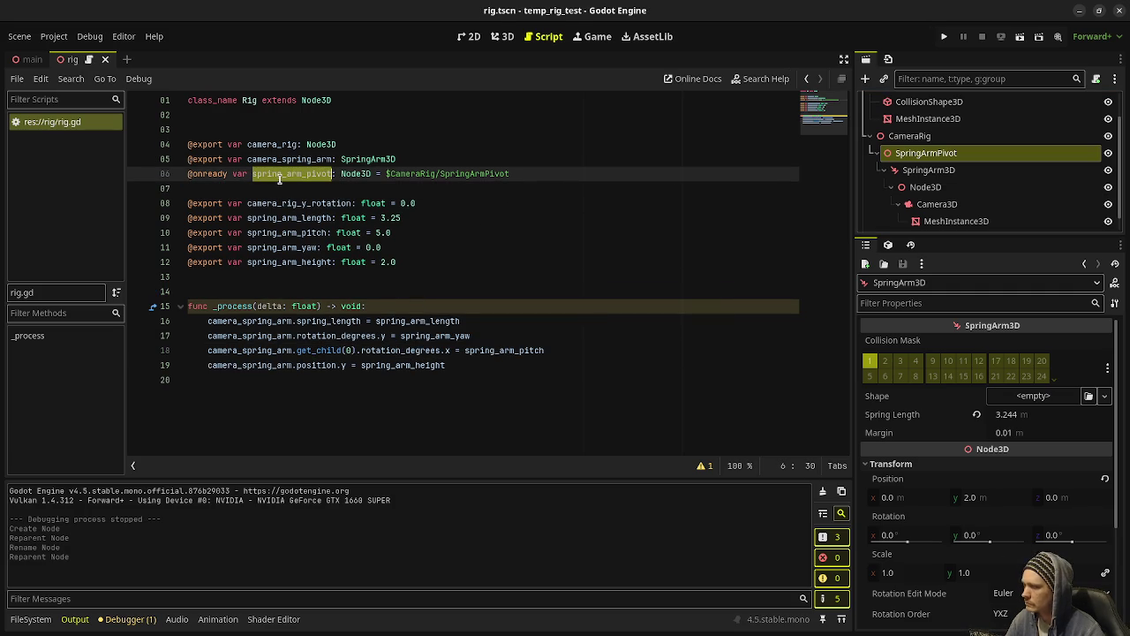
double_click(276, 336)
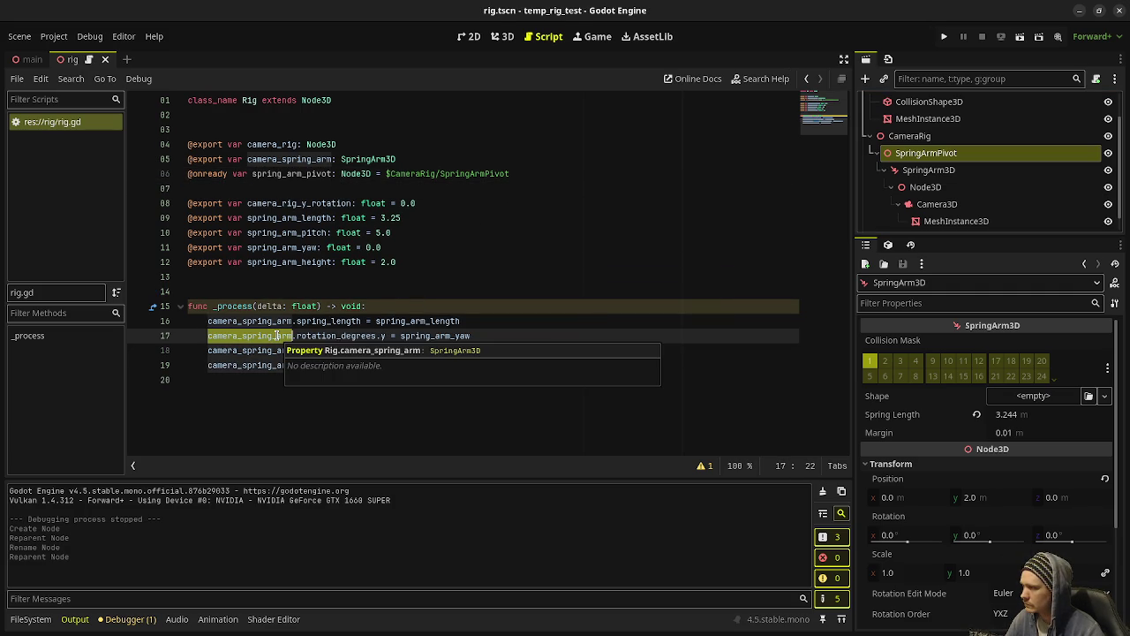
key("ctrl+v")
left_click(276, 366)
double_click(276, 366)
key("ctrl+v")
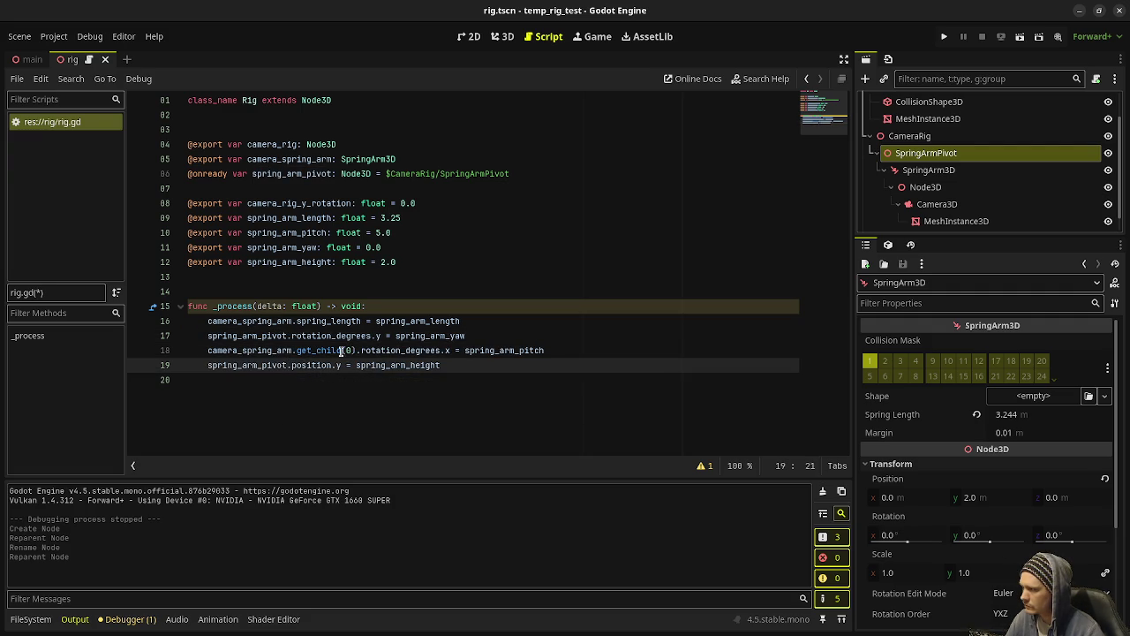
left_click_drag(355, 350, 296, 350)
key("BackSpace")
key("BackSpace")
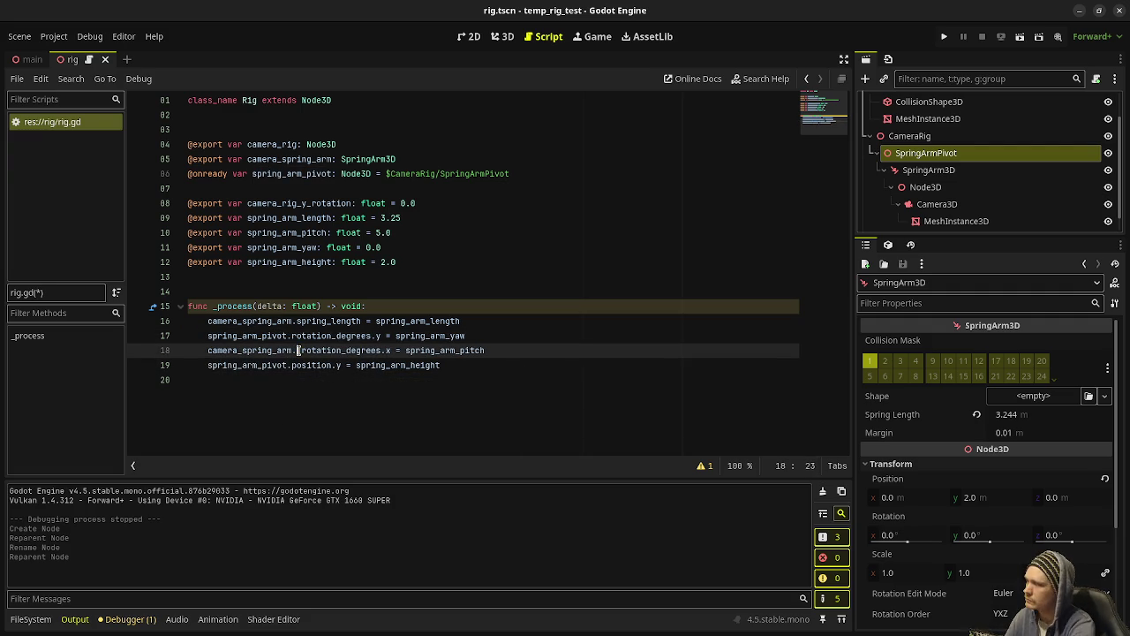
After a quick test run, set SpringArm3D's Rotation X to 5 and save the scene.
left_click(944, 36)
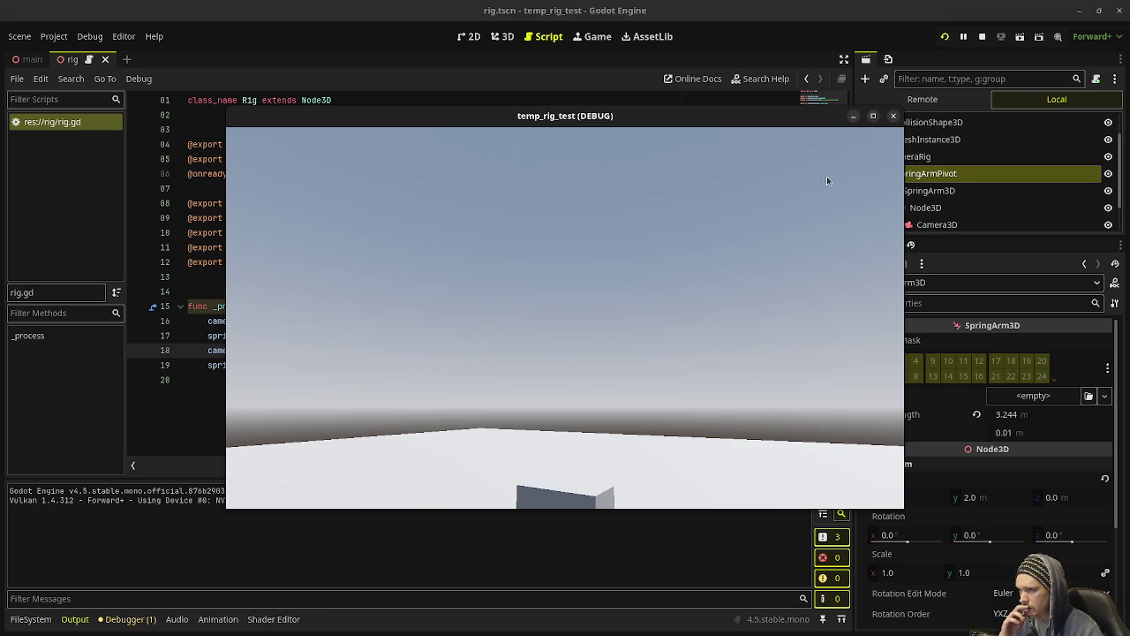
left_click(982, 36)
left_click(912, 535)
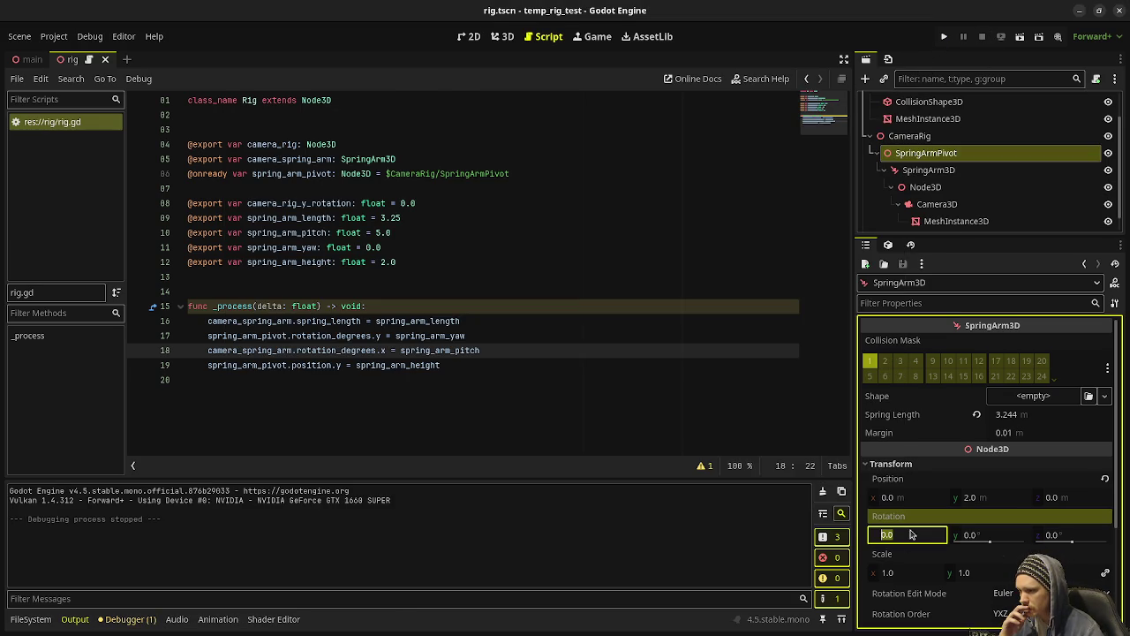
type("5")
key("Return")
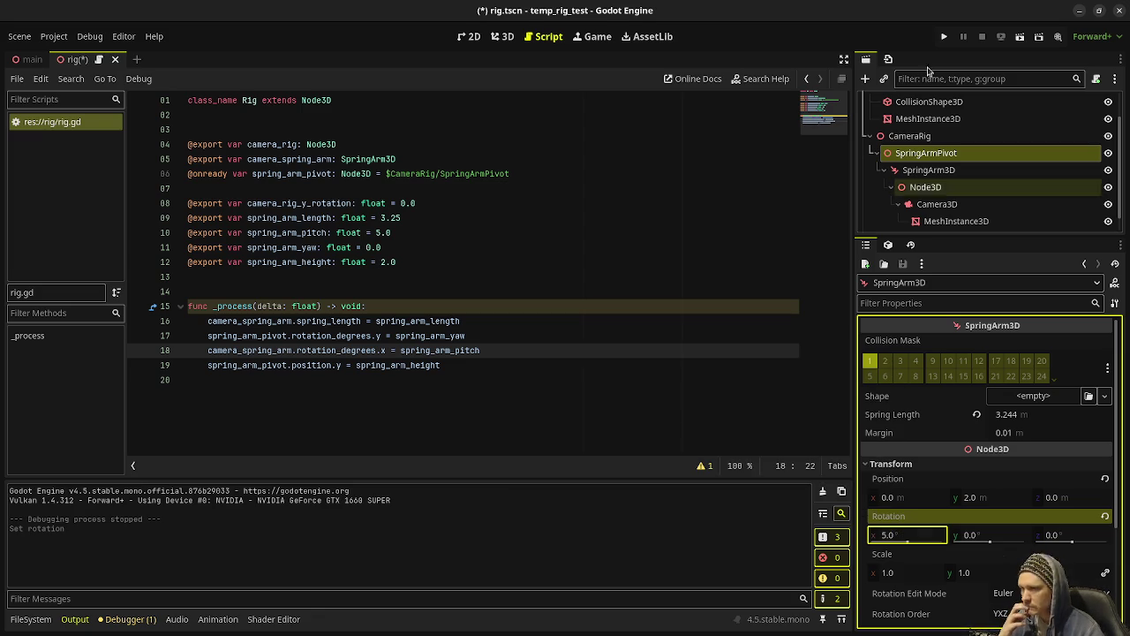
key("ctrl+s")
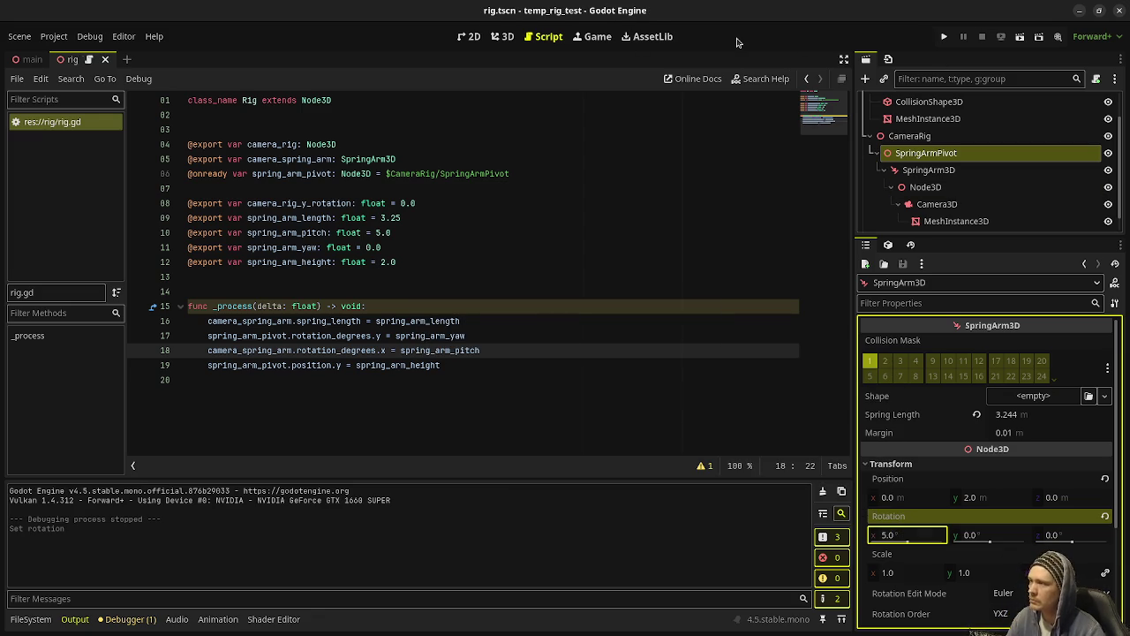
Run the project with the game window always on top and moved left, then stop it.
left_click(944, 37)
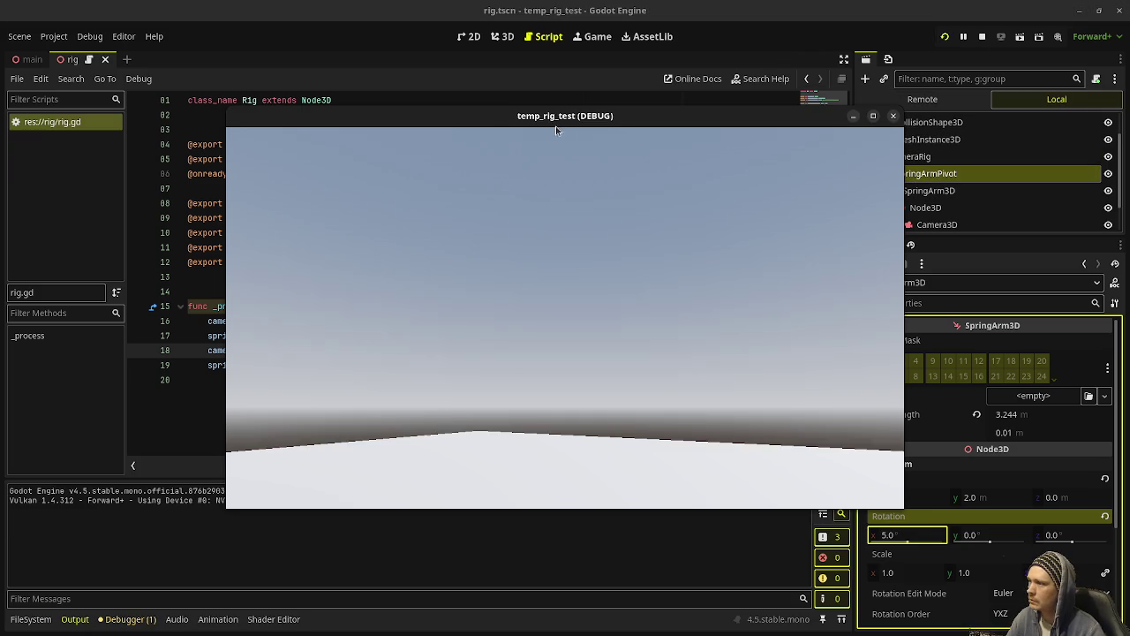
right_click(557, 130)
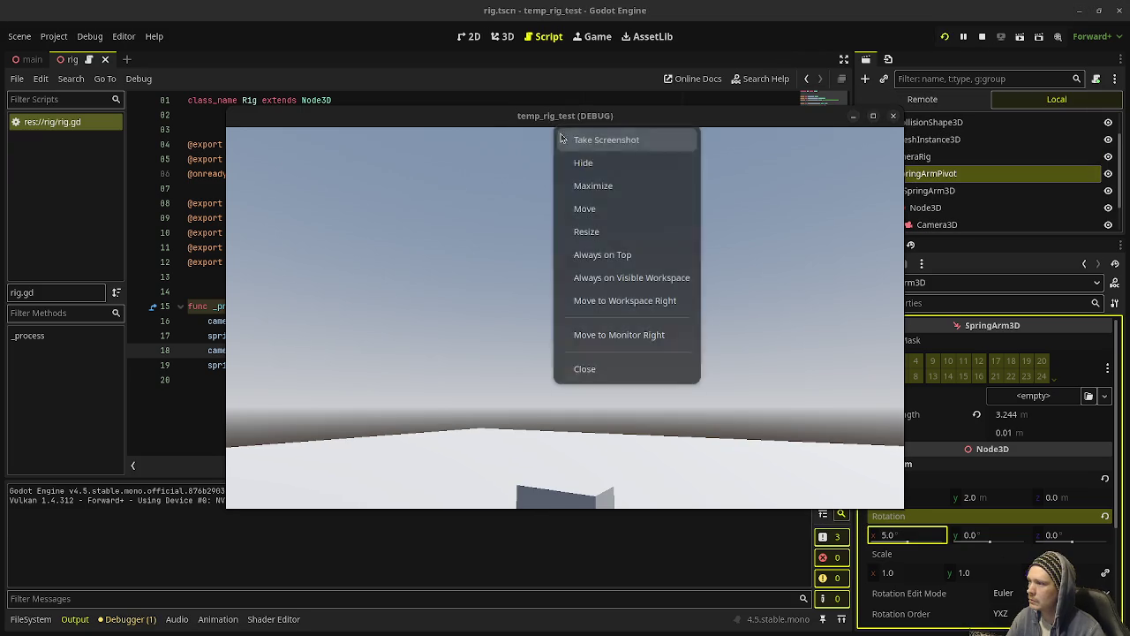
left_click(609, 253)
left_click_drag(642, 125, 605, 131)
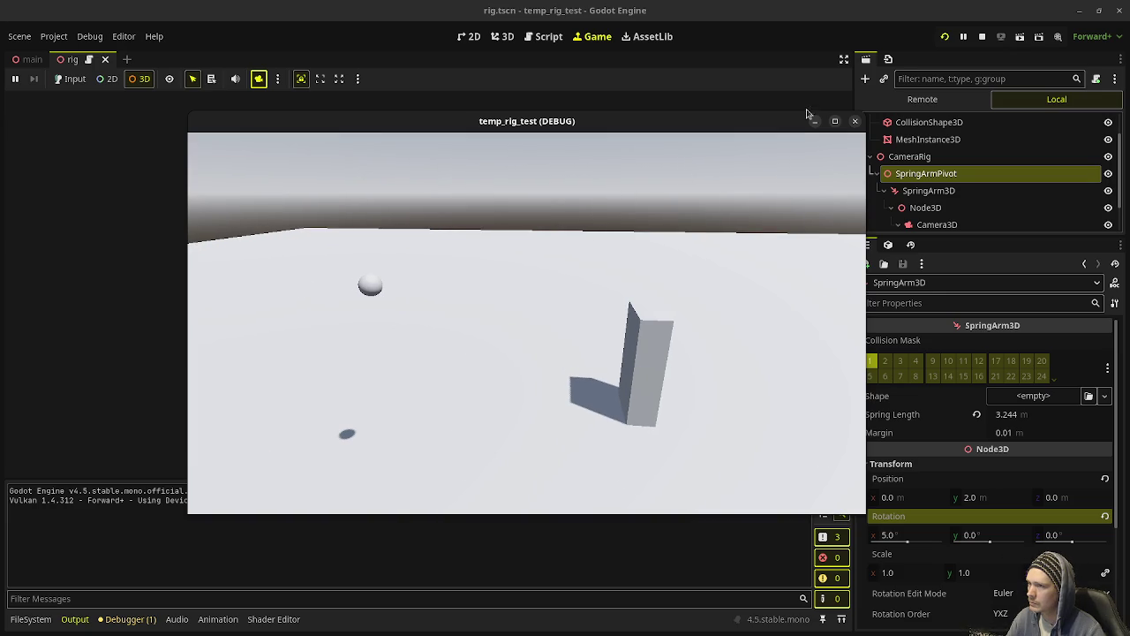
left_click(982, 37)
left_click(910, 136)
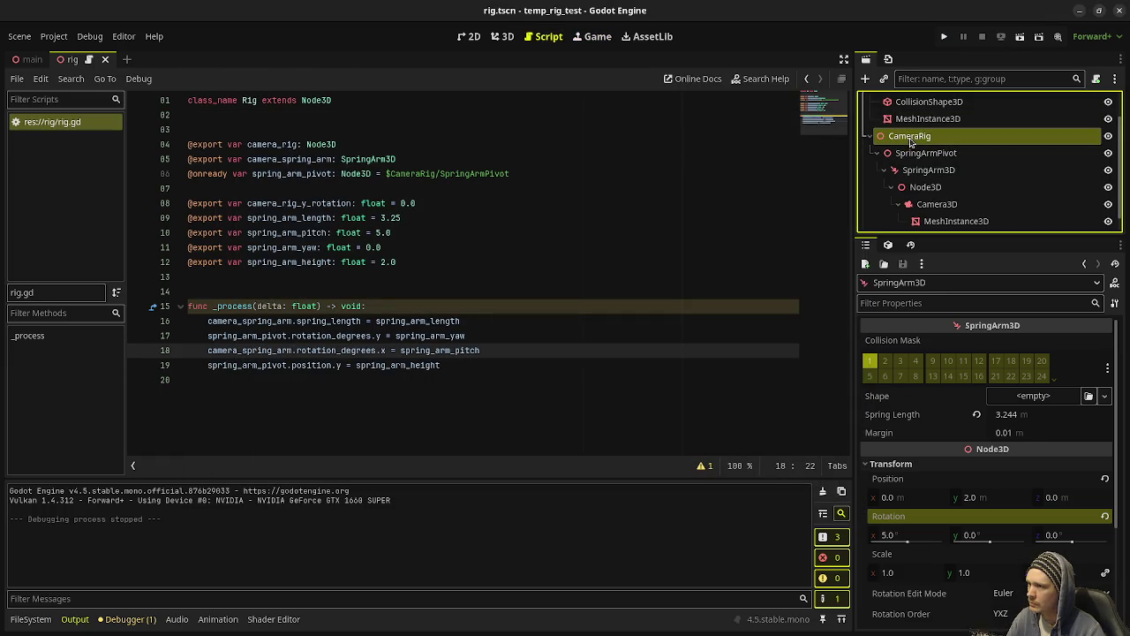
Inspect SpringArmPivot and SpringArm3D in the 3D view, then return to rig.gd.
left_click(503, 37)
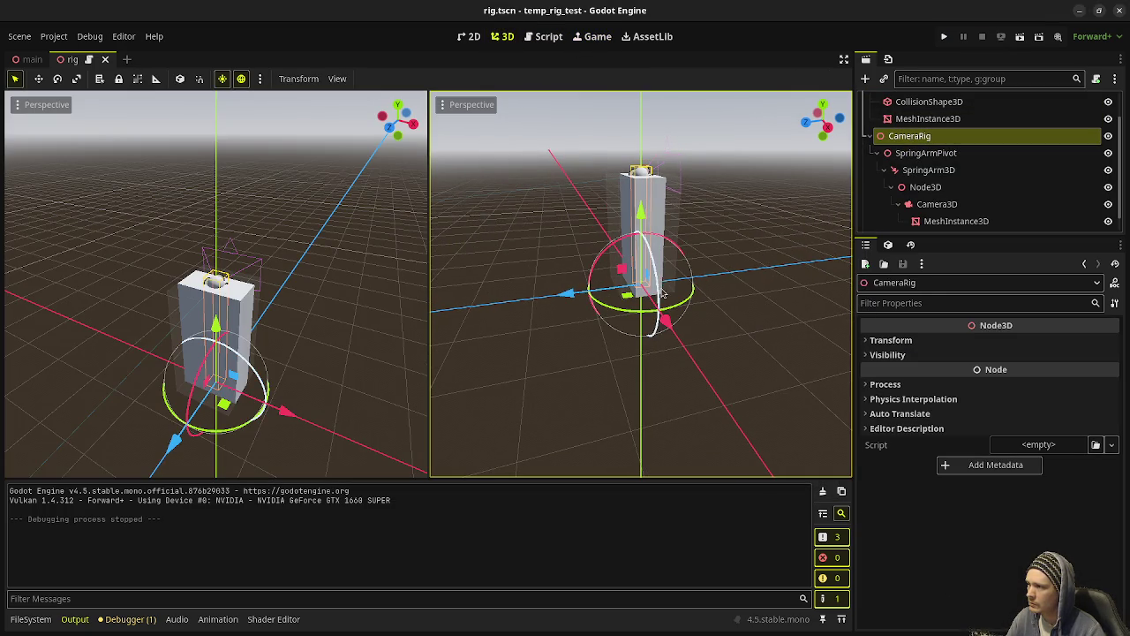
left_click(923, 153)
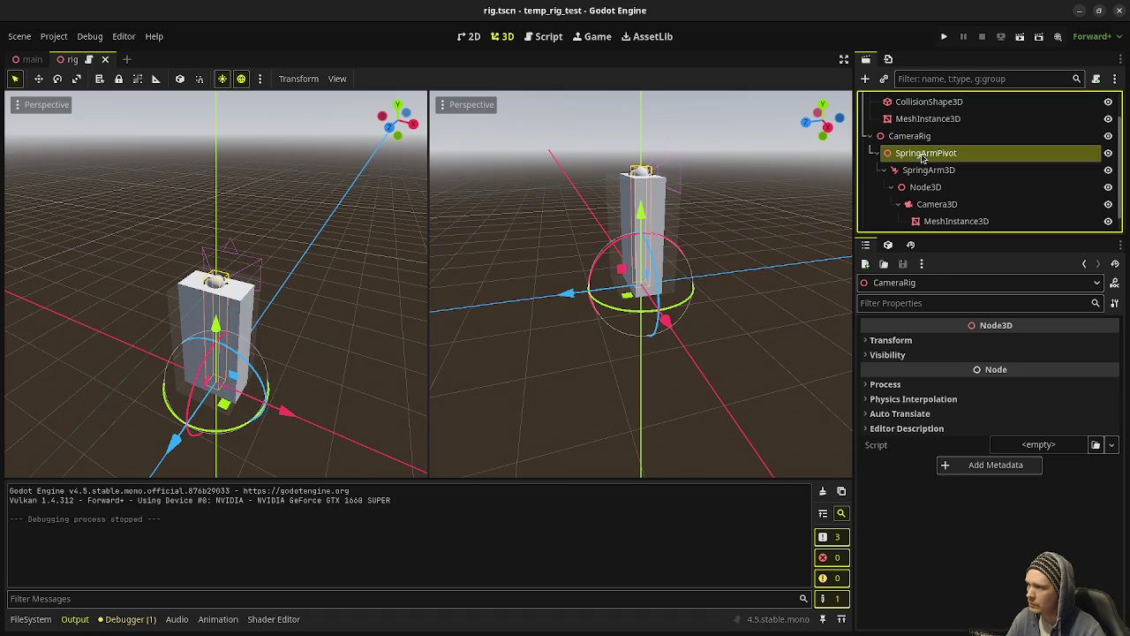
left_click(926, 170)
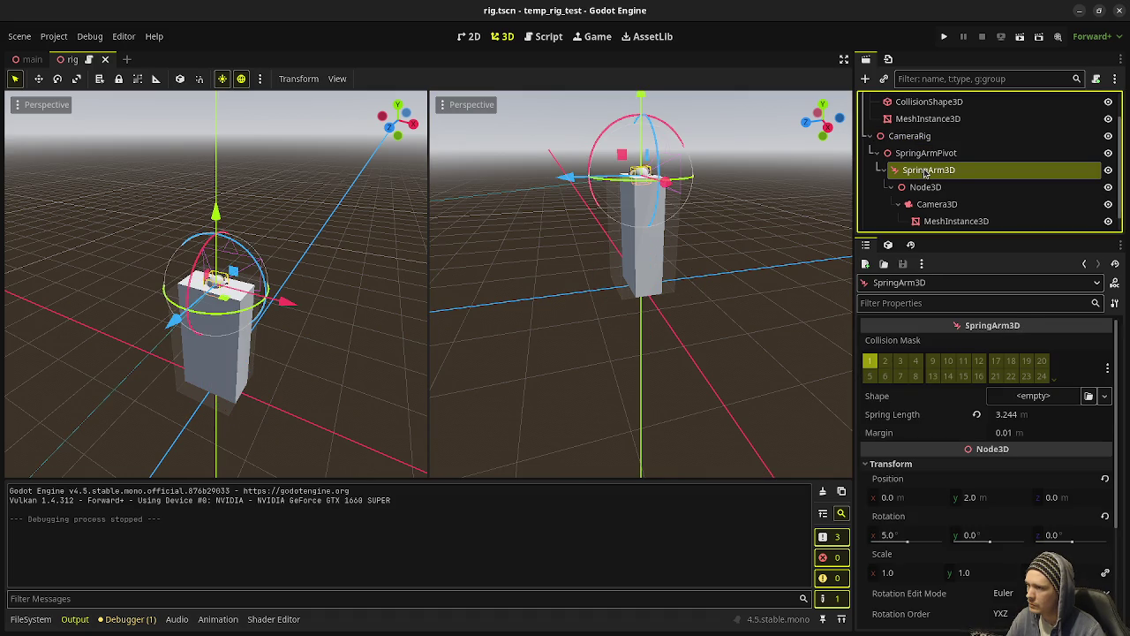
left_click(548, 37)
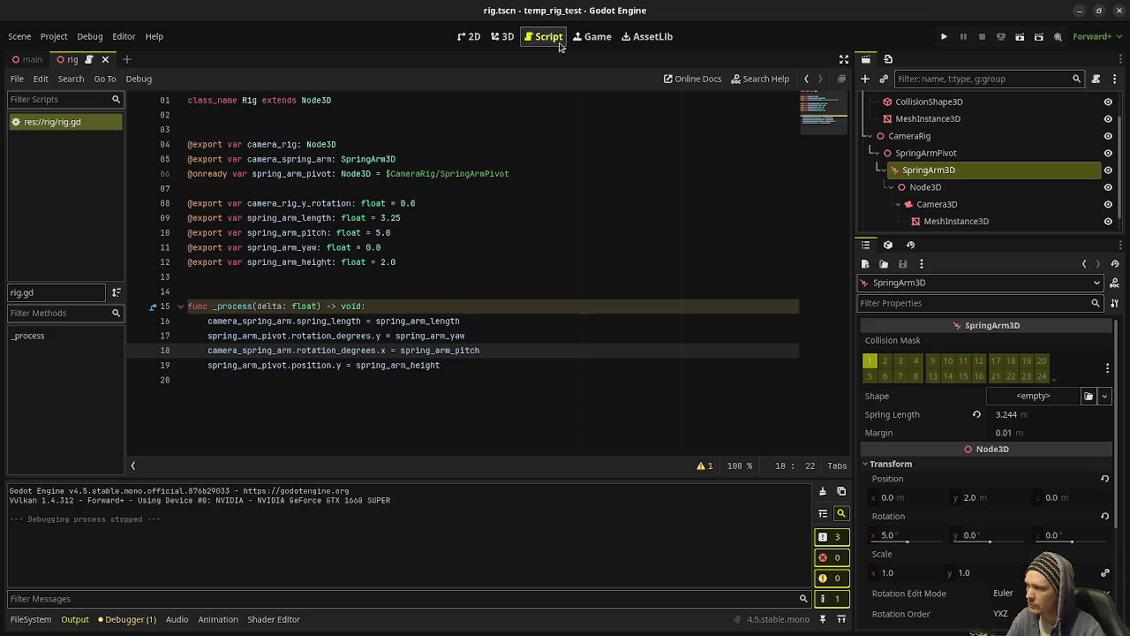
Set SpringArmPivot's Position Y to 2.0 in the 3D workspace.
left_click(502, 36)
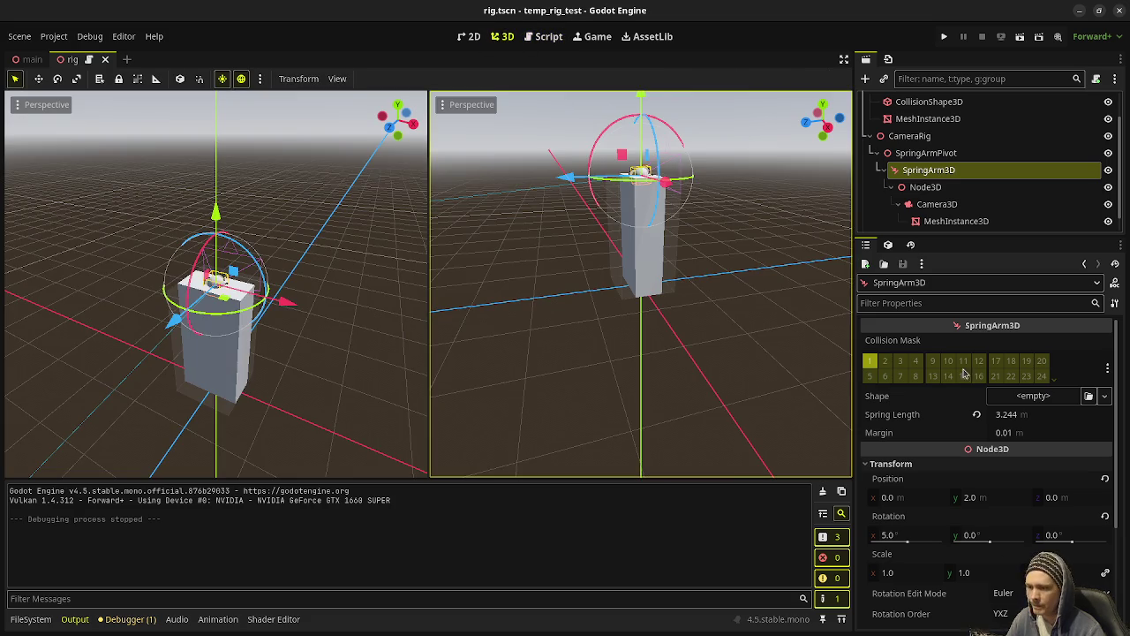
left_click(925, 153)
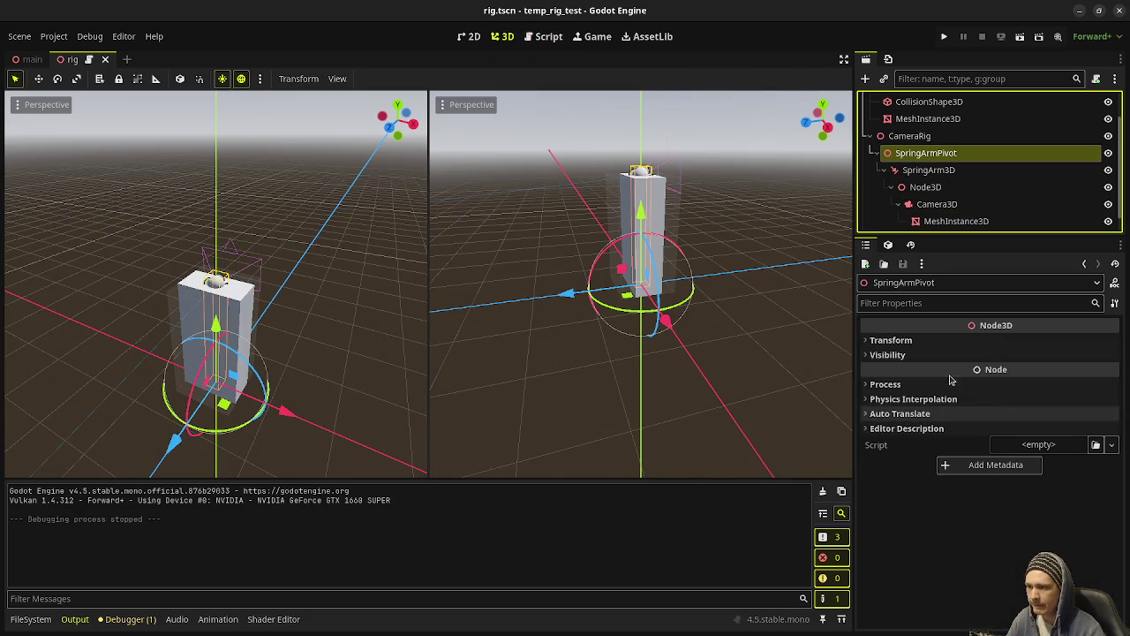
left_click(922, 343)
left_click(988, 374)
type("2")
key("Return")
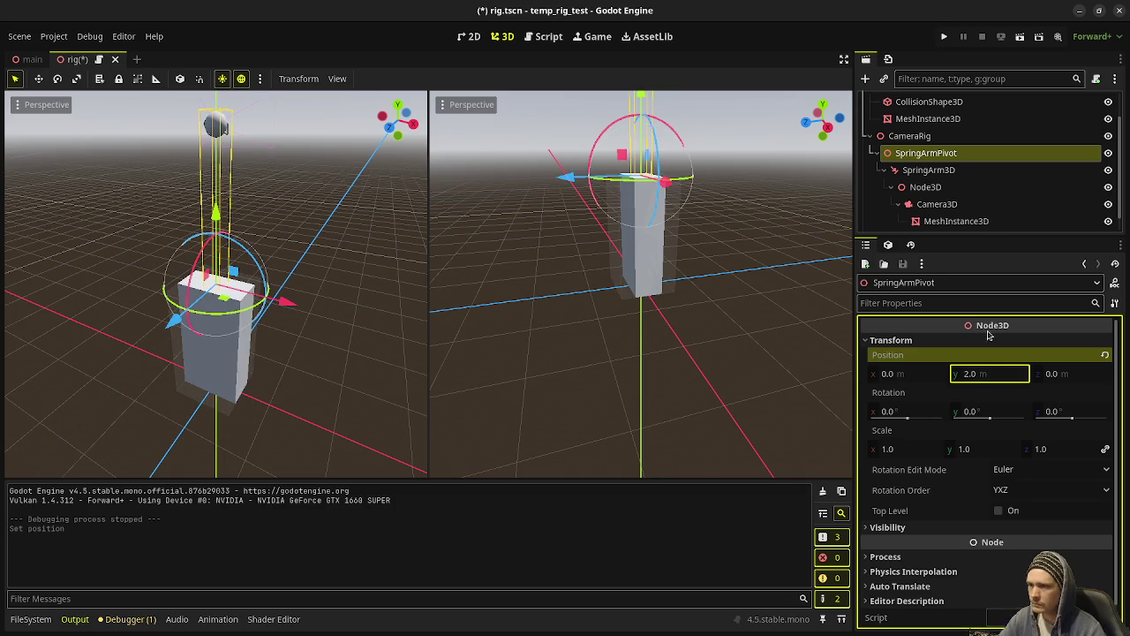
Set SpringArm3D's Position Y to 0 and run the rig test scene.
left_click(957, 171)
left_click(994, 501)
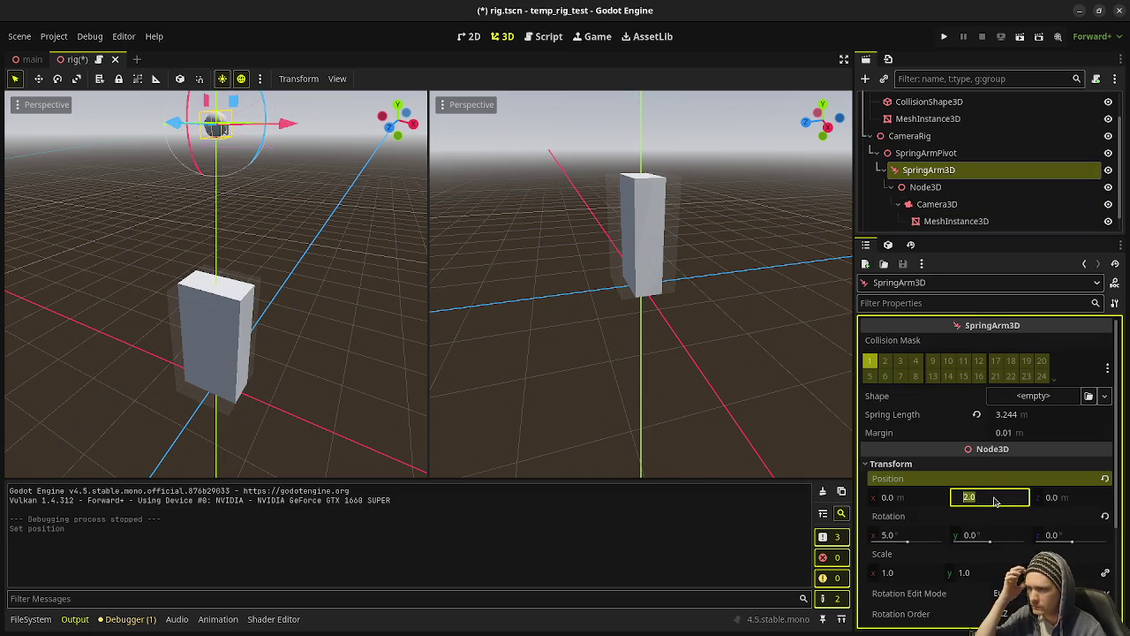
type("0")
key("Return")
key("F5")
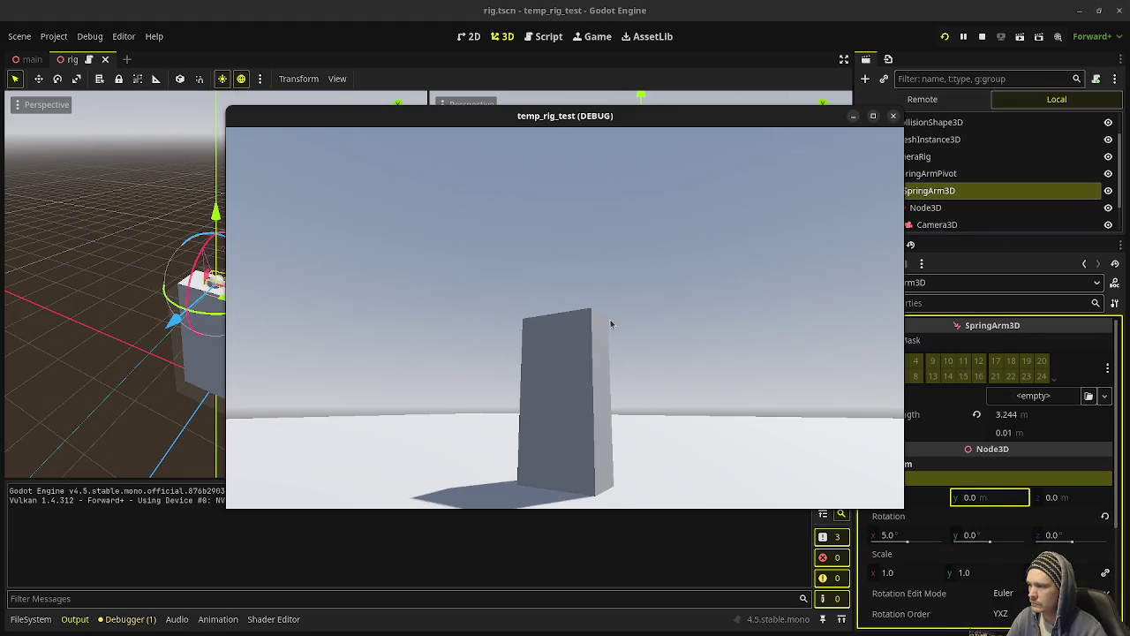
Keep the game window always on top, select Node3D, and undo a trial rotation change.
left_click_drag(672, 121, 549, 127)
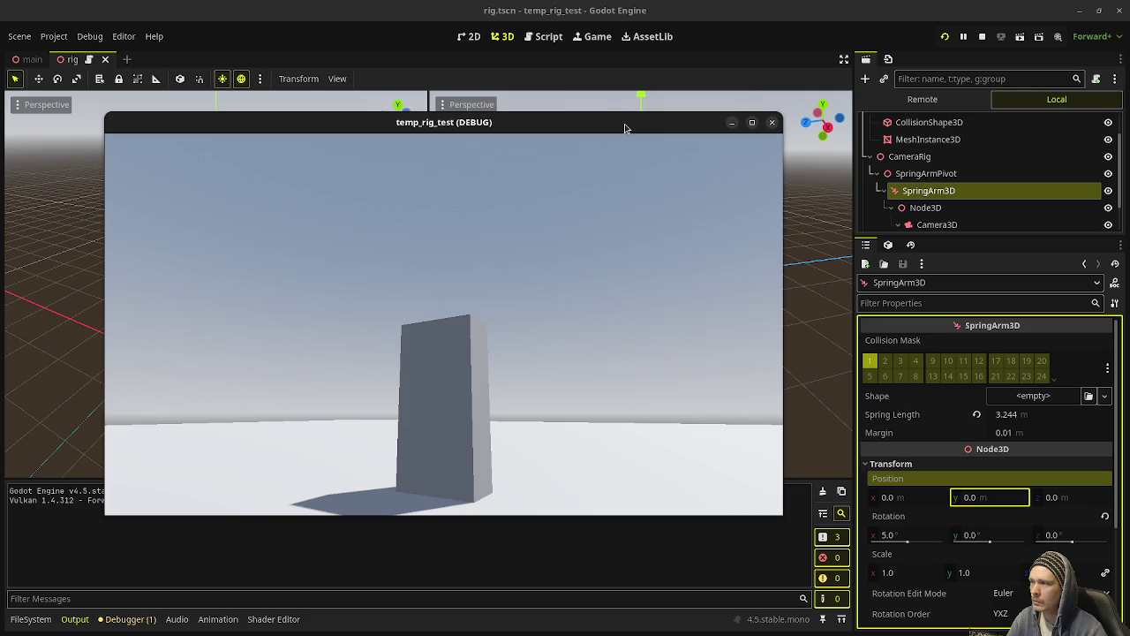
right_click(625, 128)
left_click(673, 259)
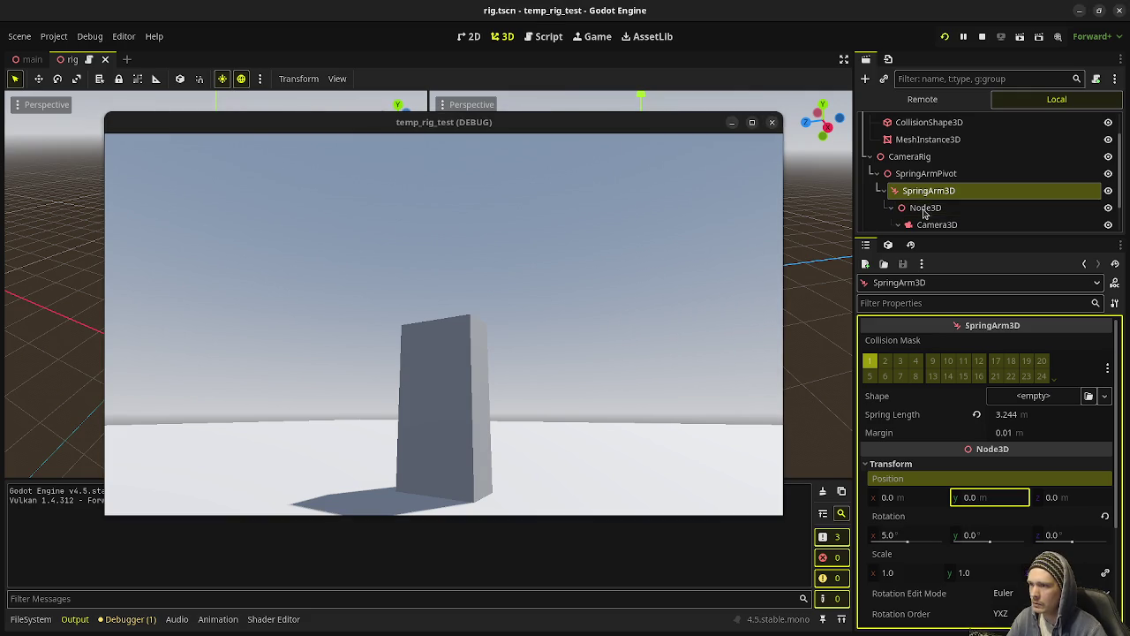
left_click(963, 212)
scroll(964, 215, "down", 2)
mouse_move(984, 411)
left_mouse_down()
mouse_move(969, 412)
mouse_move(987, 411)
left_mouse_up()
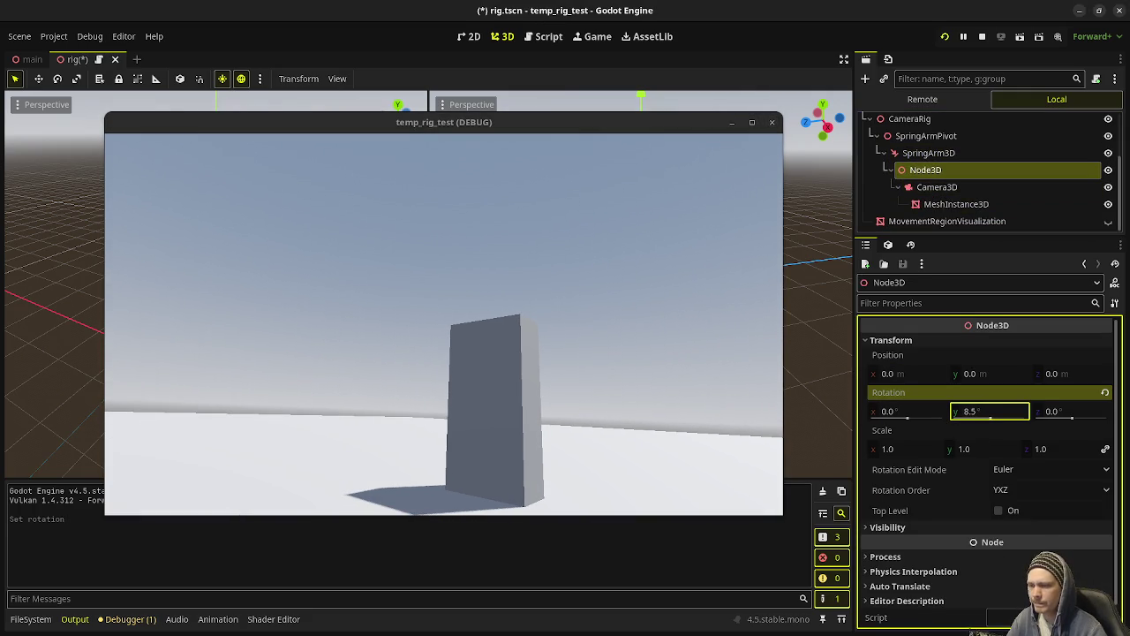
key("ctrl+z")
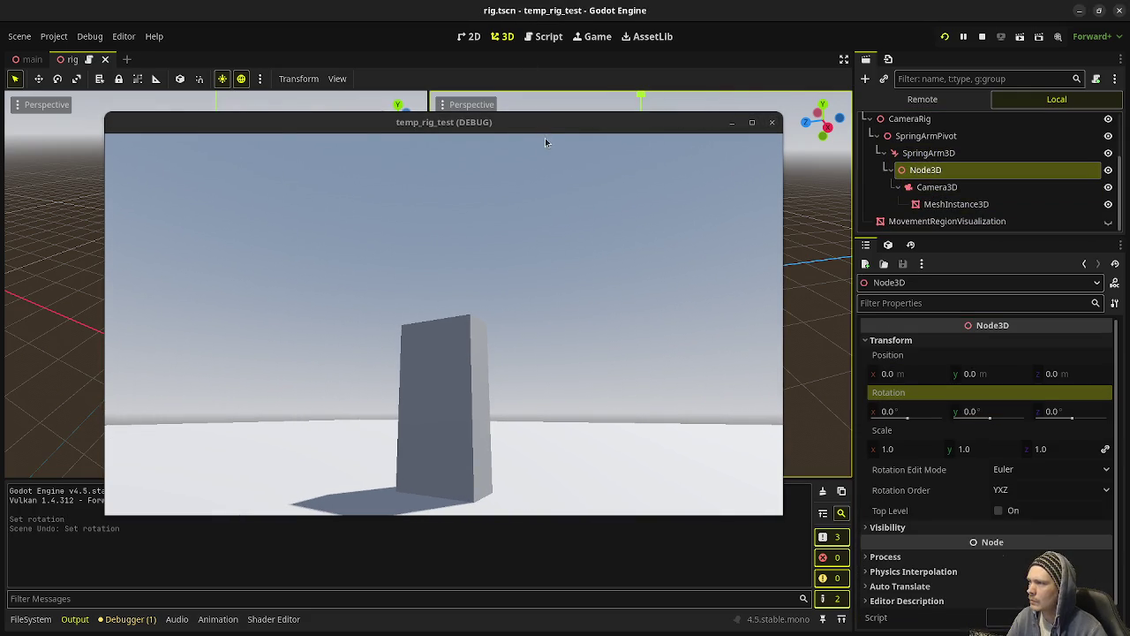
Tilt Node3D in local space while watching the game, ending at 0.9°, 16.0°, -1.4°, then stop.
left_click_drag(525, 126, 954, 165)
mouse_move(255, 274)
left_mouse_down()
mouse_move(257, 310)
mouse_move(291, 304)
mouse_move(246, 314)
left_mouse_up()
key("ctrl+z")
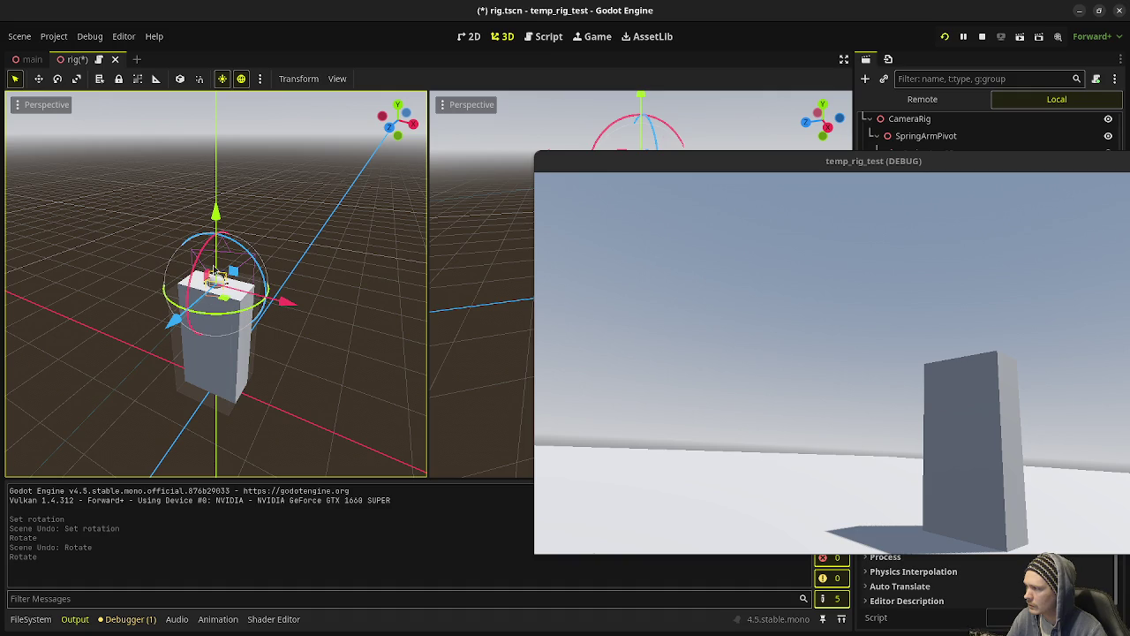
left_click(180, 79)
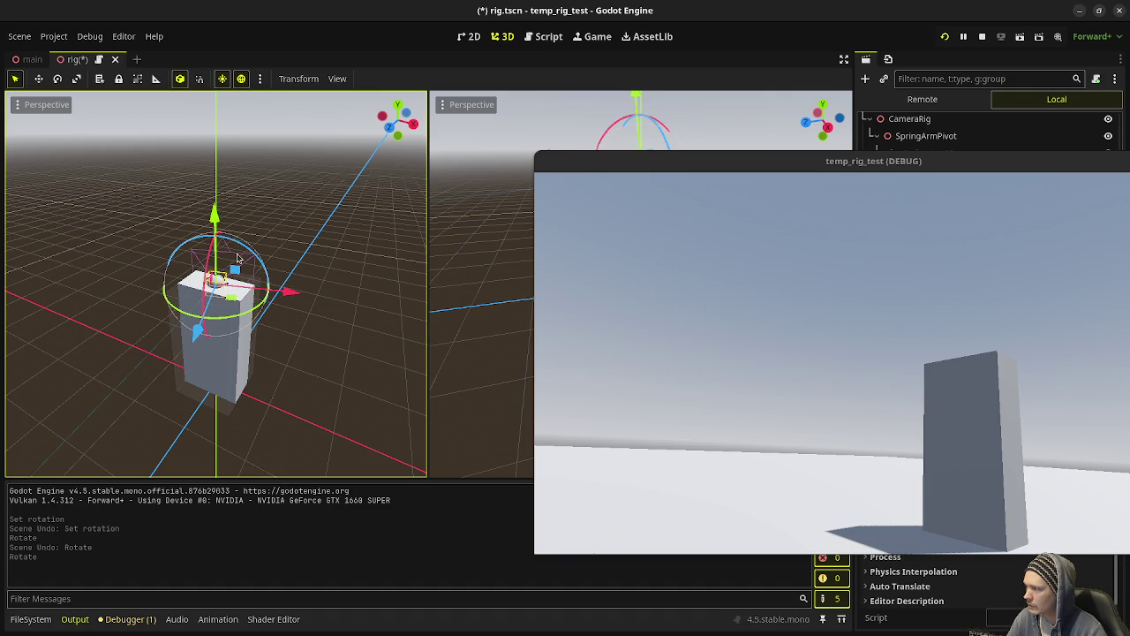
left_click_drag(205, 329, 207, 332)
left_click_drag(208, 279, 213, 281)
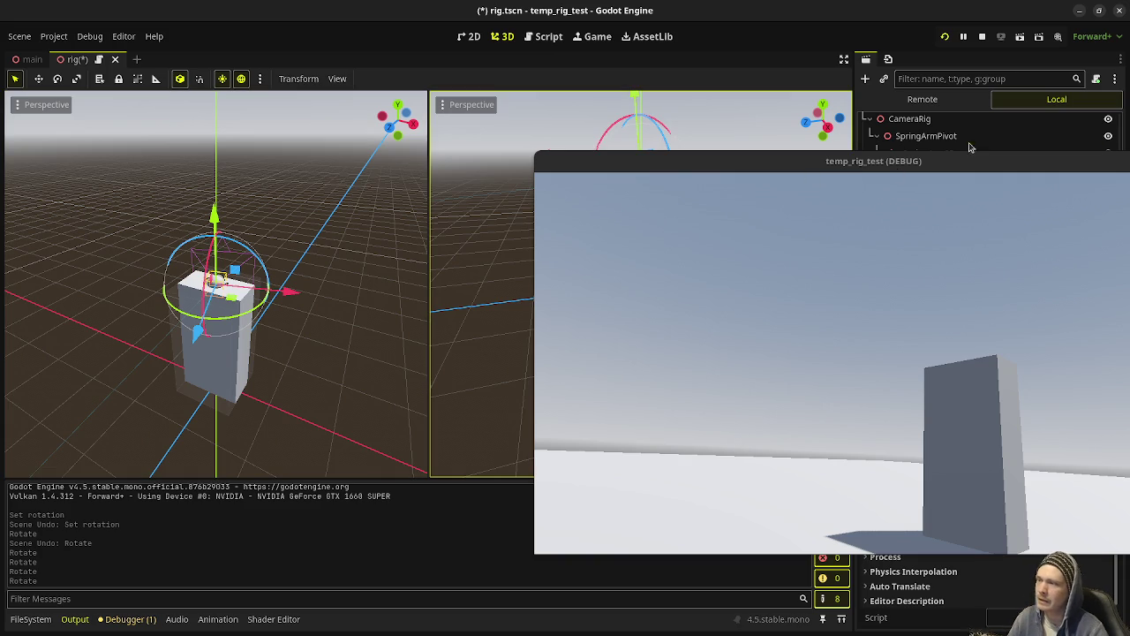
left_click_drag(882, 161, 445, 161)
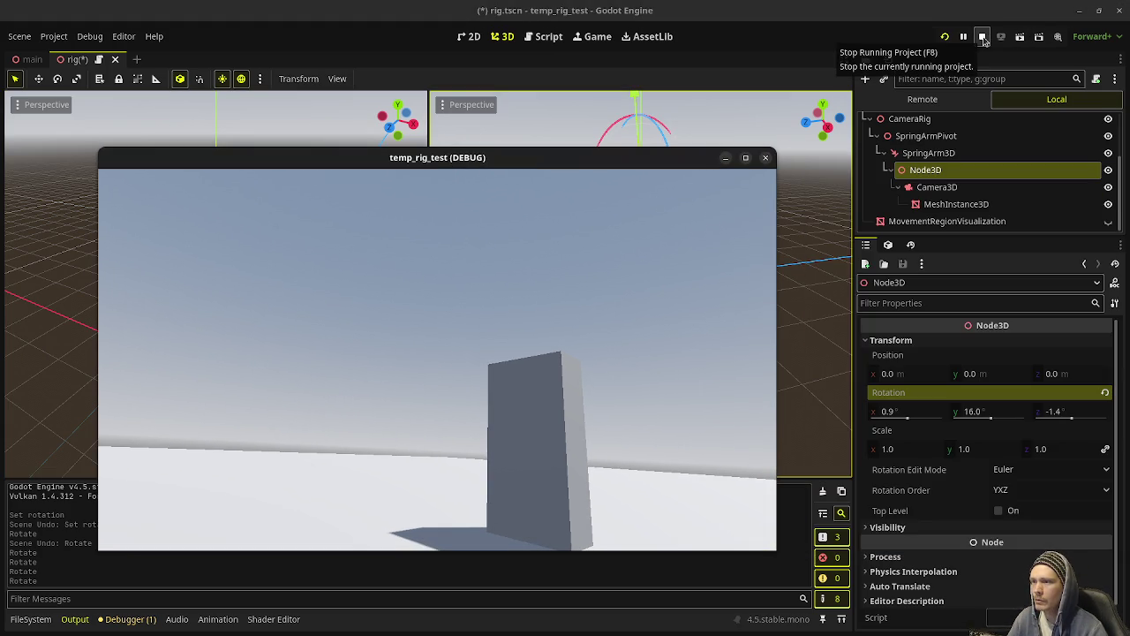
left_click(983, 38)
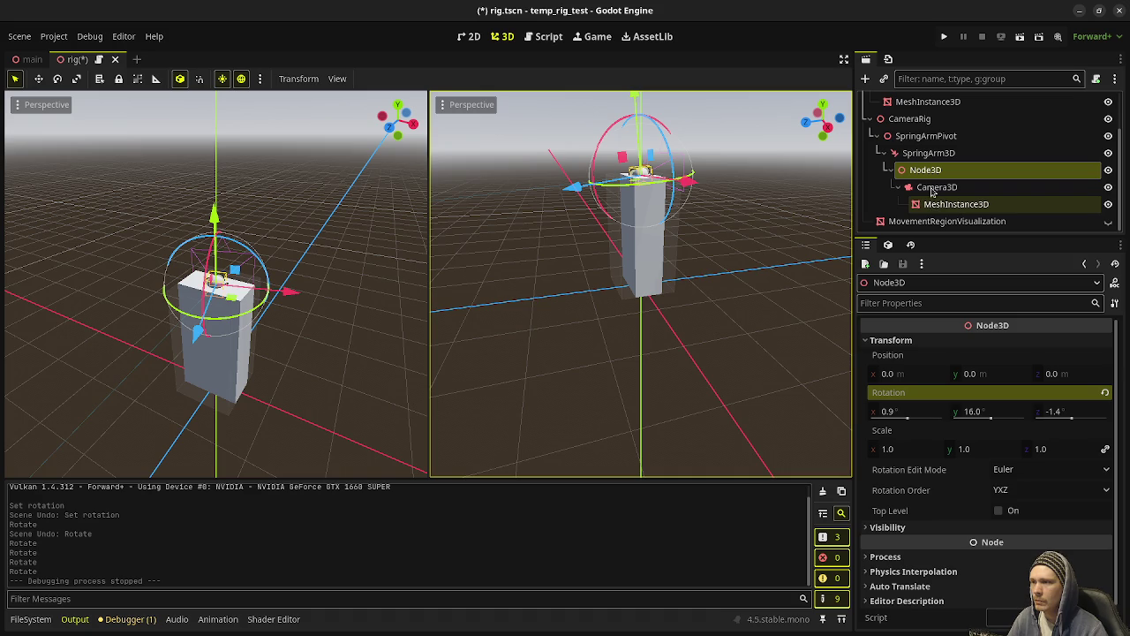
Add a '# camera FOV' comment below the exported variables, insert a blank line after line 8, and save rig.gd.
left_click(544, 37)
left_click(428, 261)
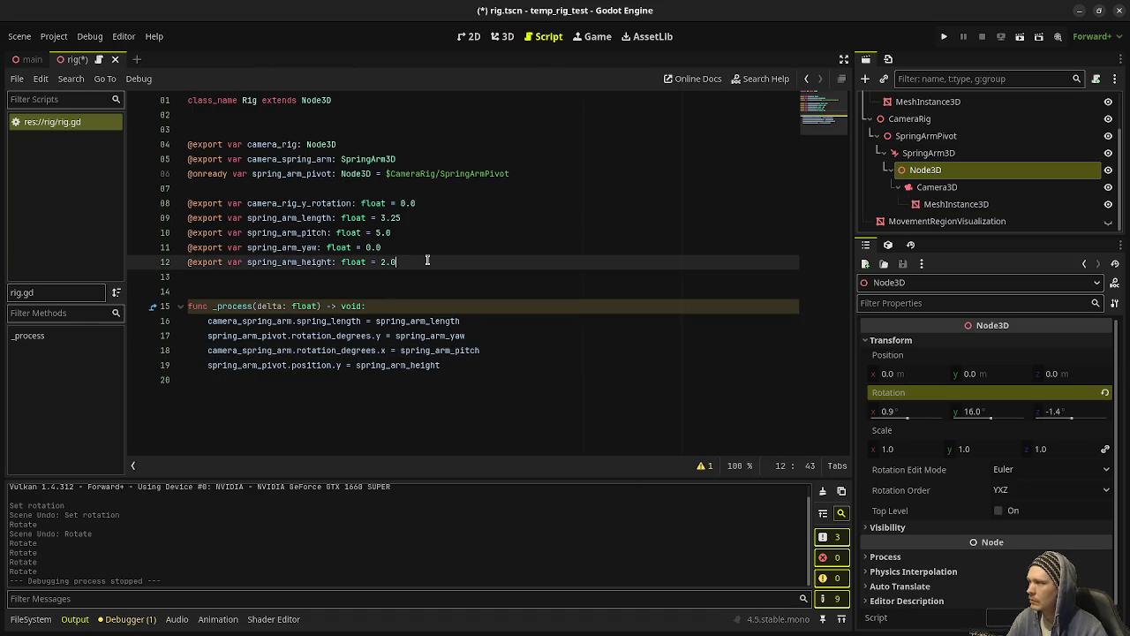
key("Return")
key("Return")
type("@")
key("BackSpace")
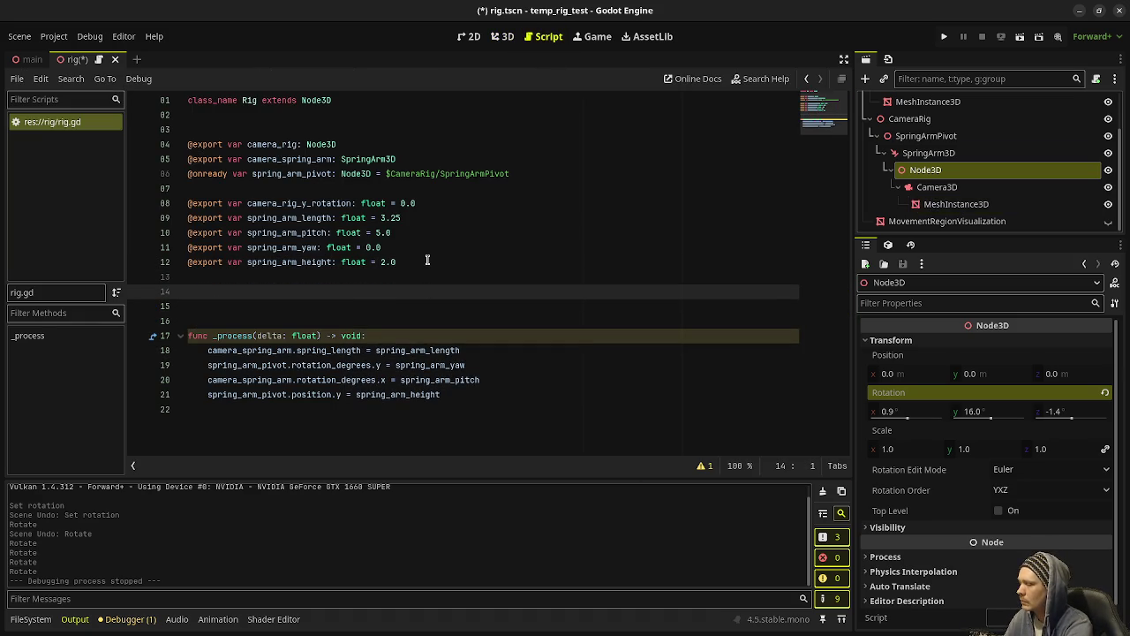
type("camera FOV")
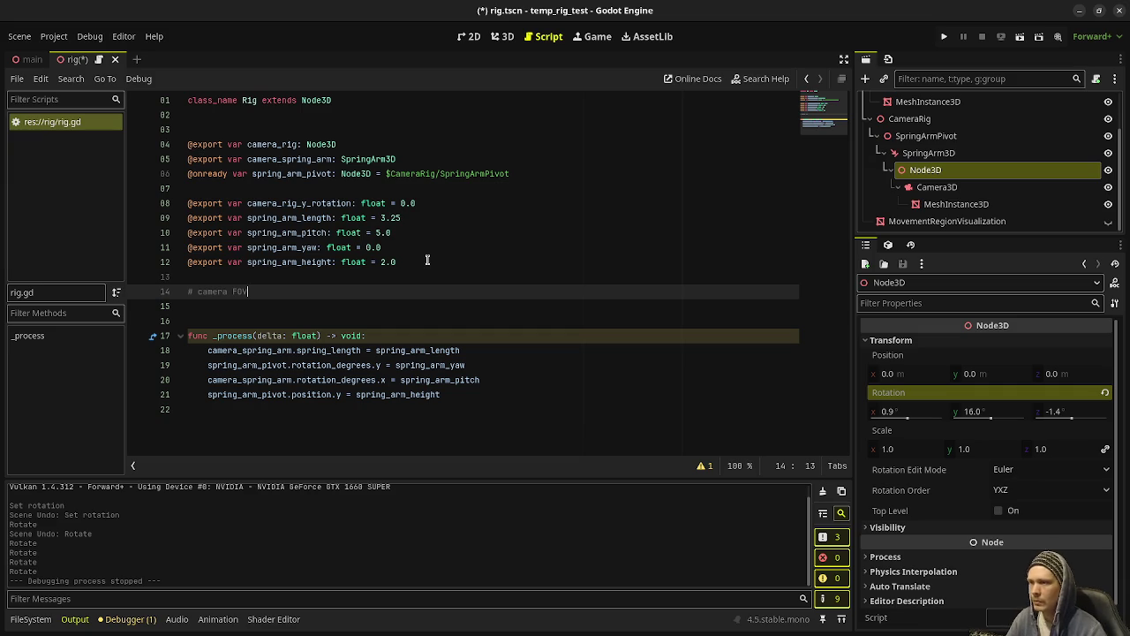
left_click(441, 205)
key("Return")
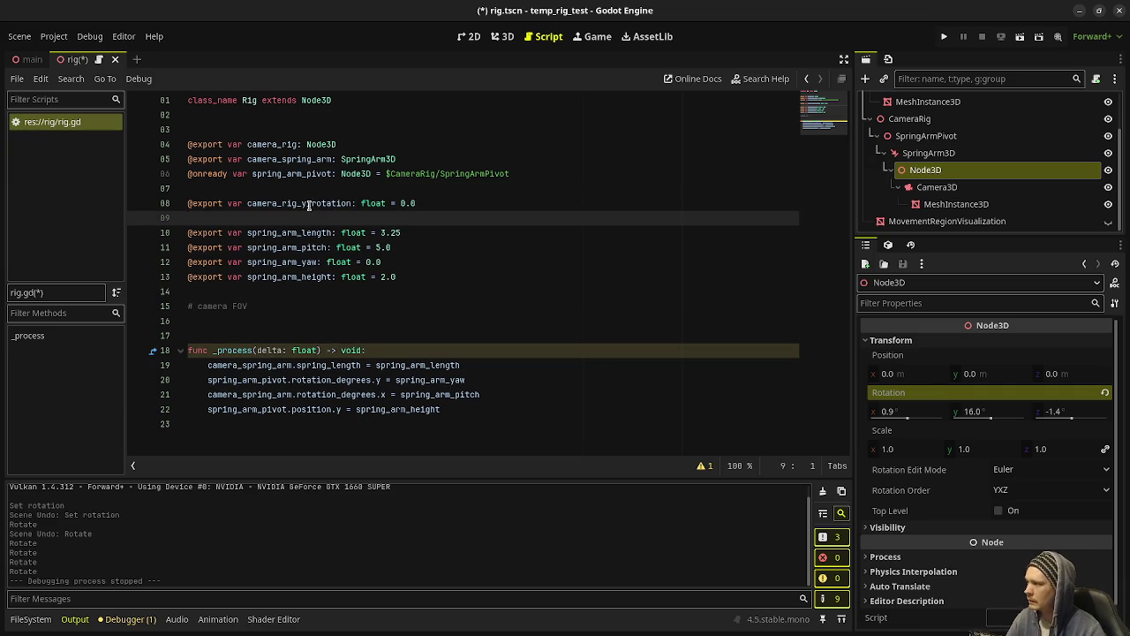
key("ctrl+s")
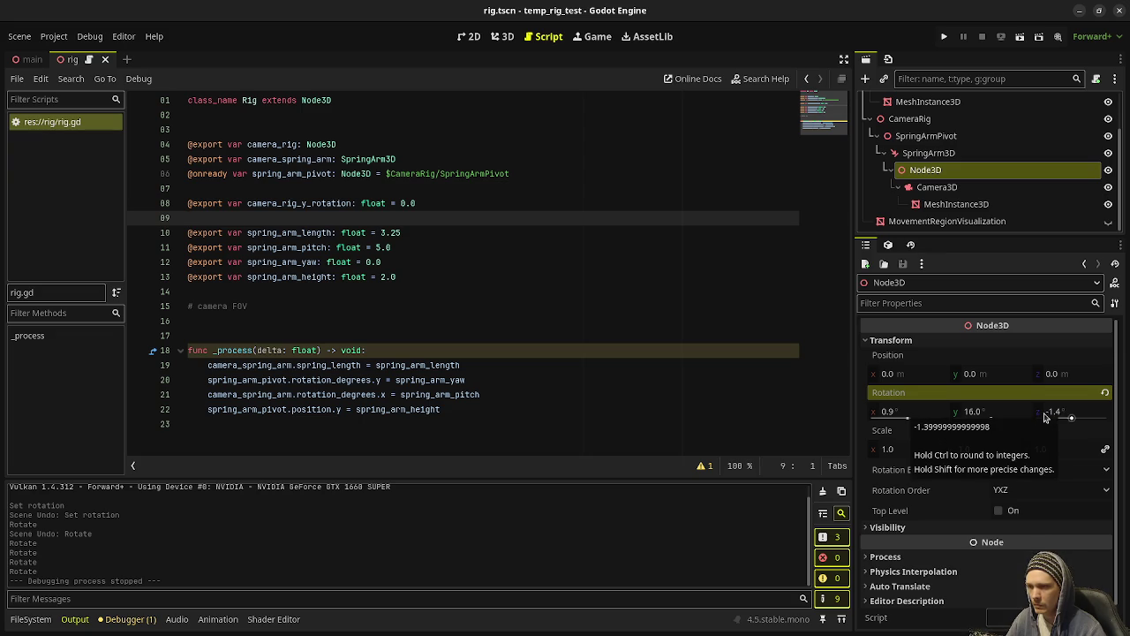
Move Camera3D in the Scene dock so it sits directly under SpringArm3D.
left_click(930, 186)
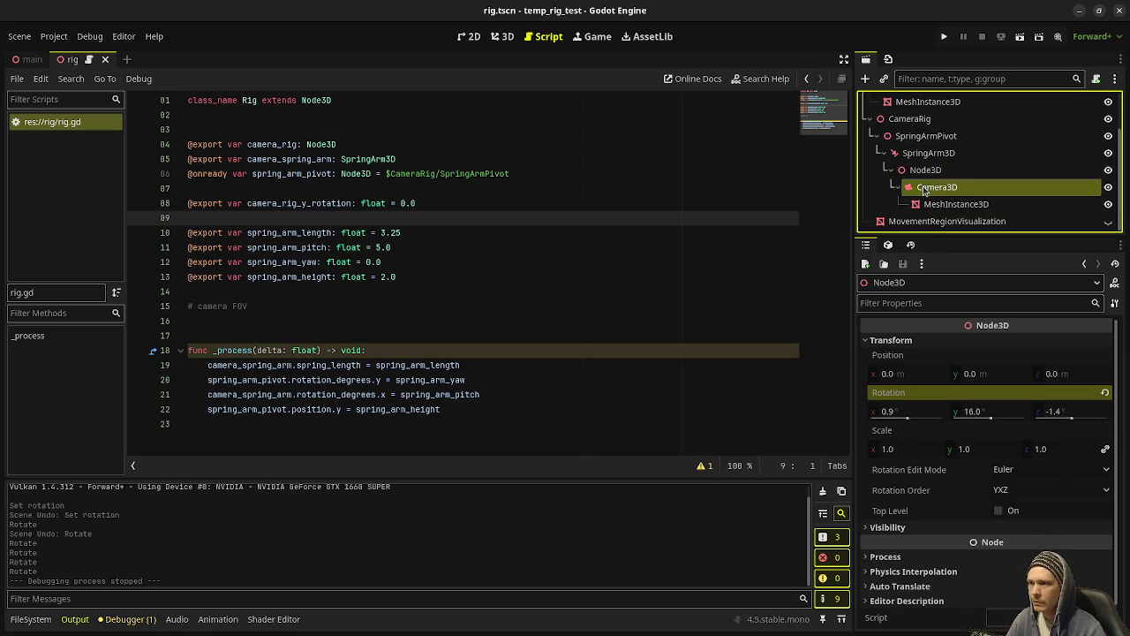
left_click(925, 173)
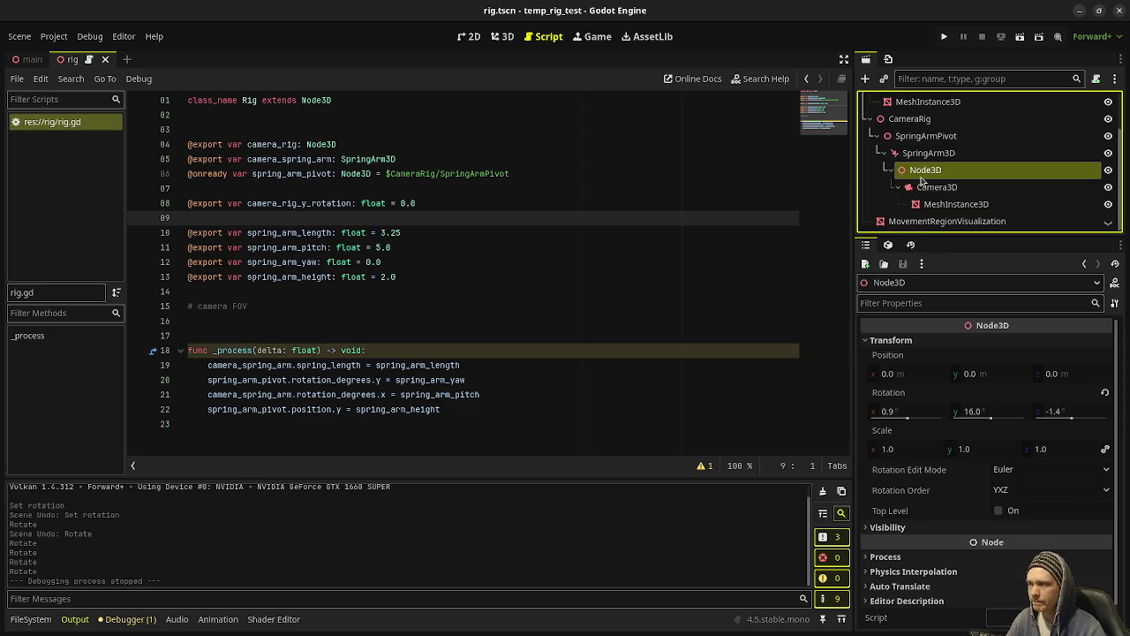
left_click(923, 187)
left_click_drag(928, 168, 930, 161)
Delete the leftover empty Node3D, keeping MeshInstance3D under Camera3D.
left_click(932, 189)
right_click(932, 189)
left_click(964, 571)
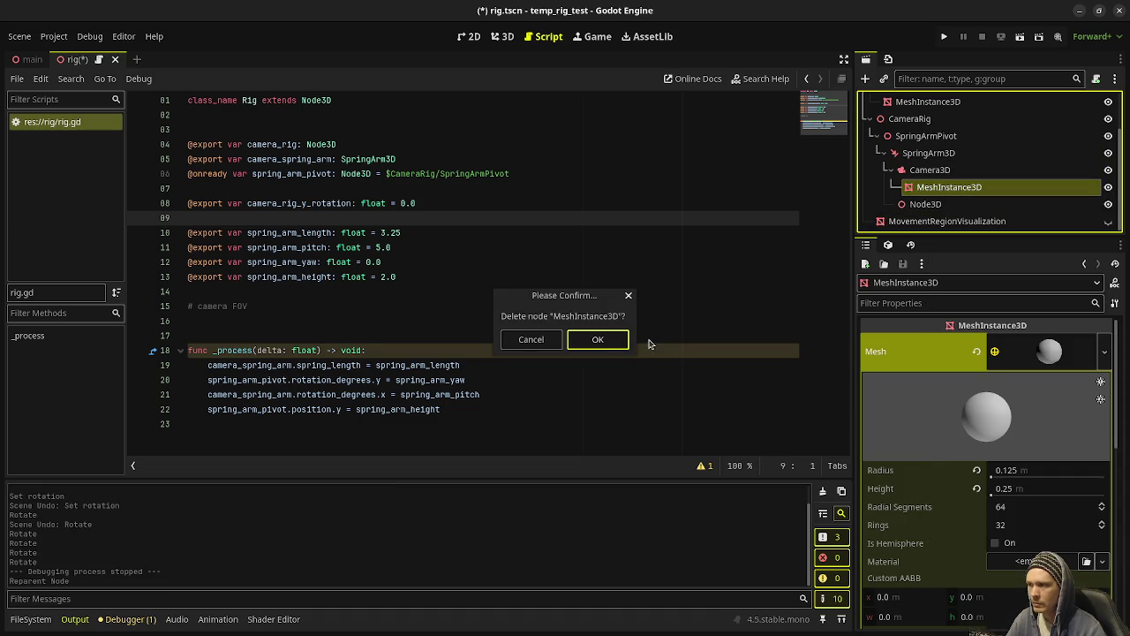
left_click(530, 339)
left_click(925, 204)
right_click(925, 204)
left_click(967, 561)
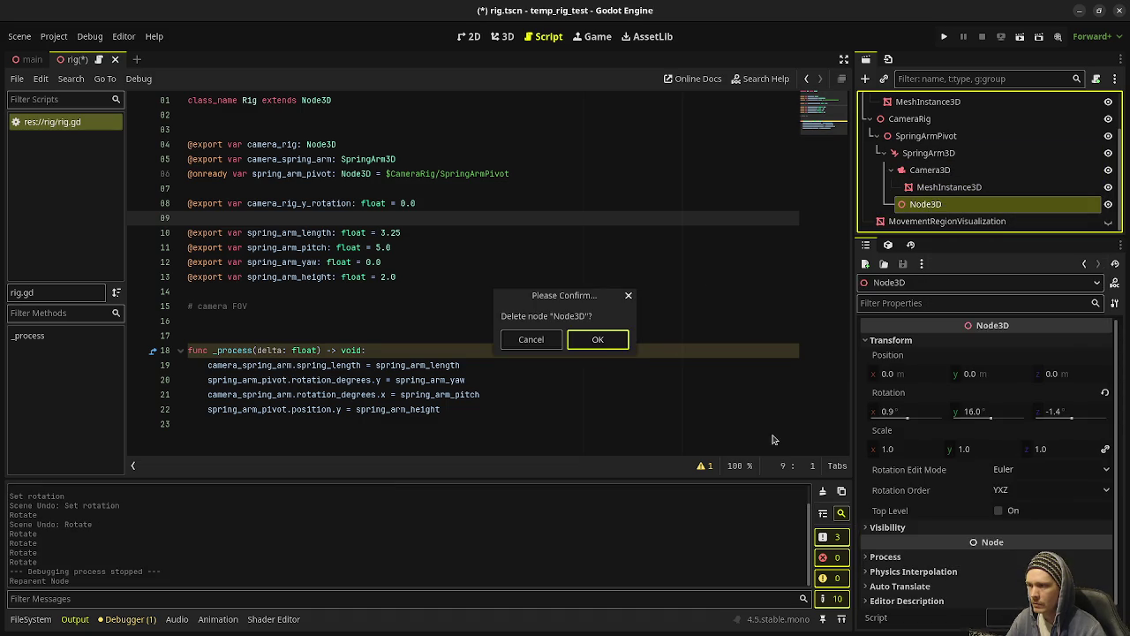
left_click(599, 343)
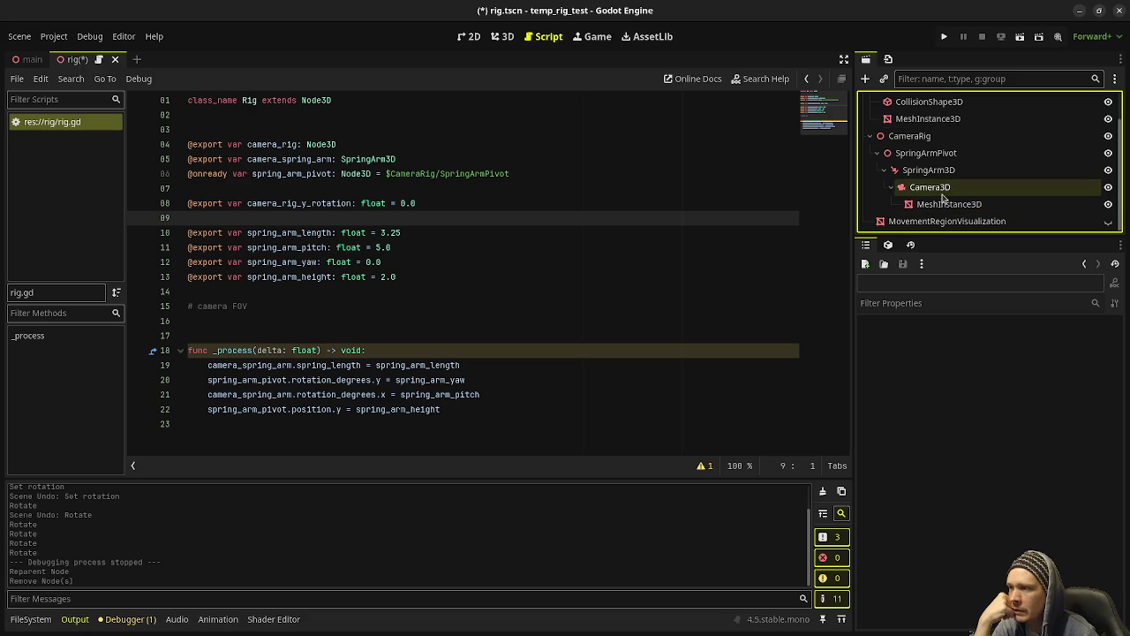
Save the scene and hide the MovementRegionVisualization walls from the Rig root.
scroll(936, 205, "up", 2)
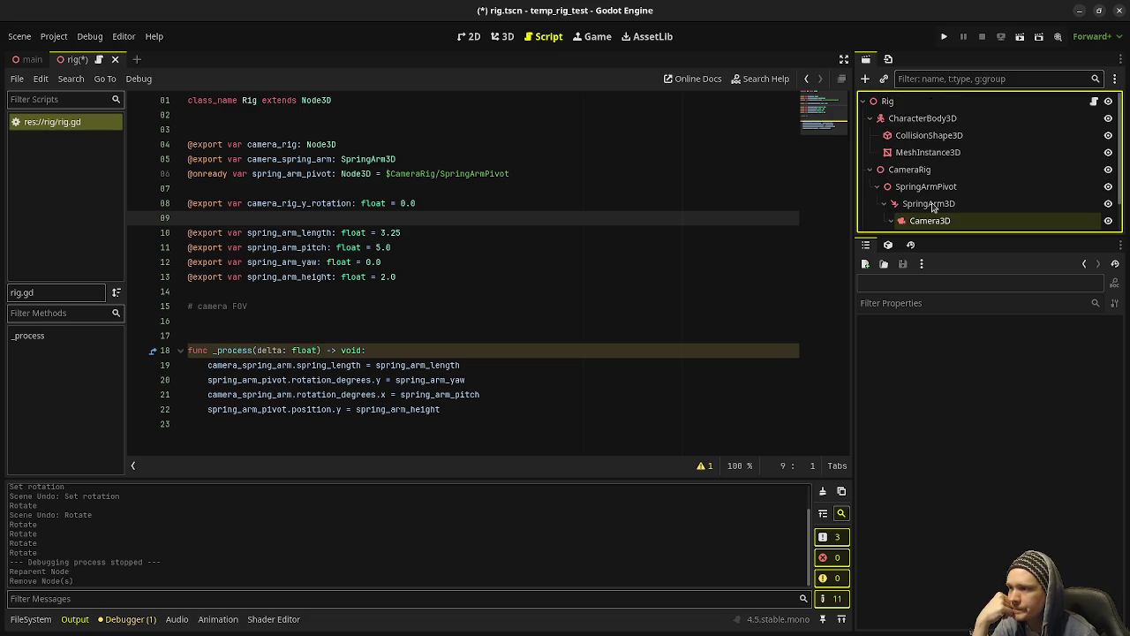
left_click(922, 118)
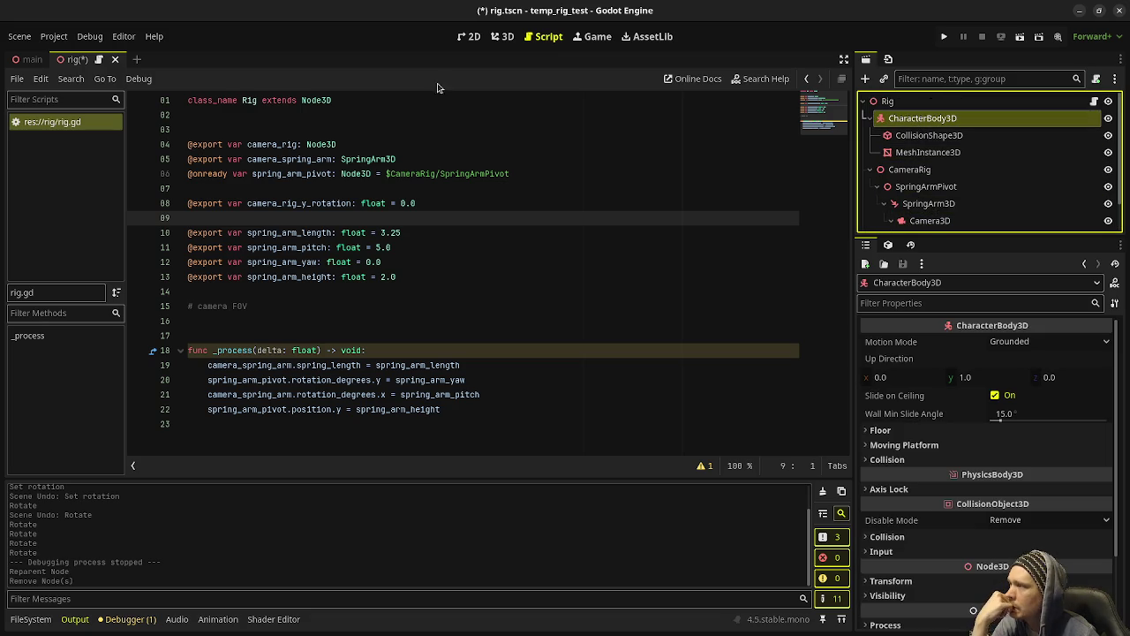
left_click(503, 36)
key("ctrl+s")
left_click(897, 104)
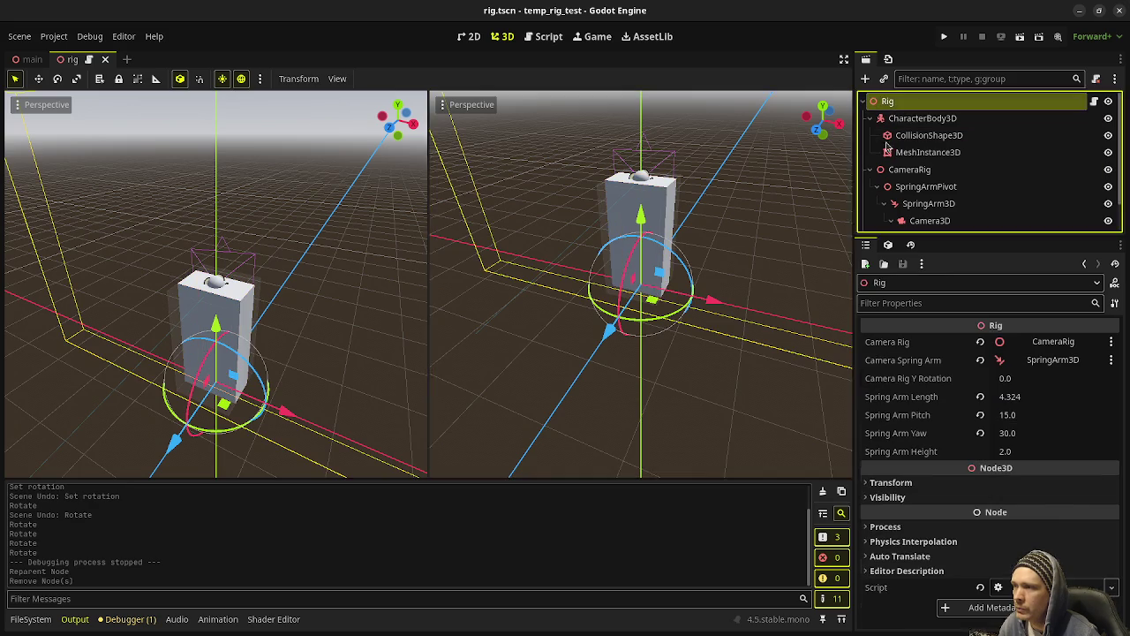
scroll(641, 283, "down", 3)
scroll(1092, 212, "down", 1)
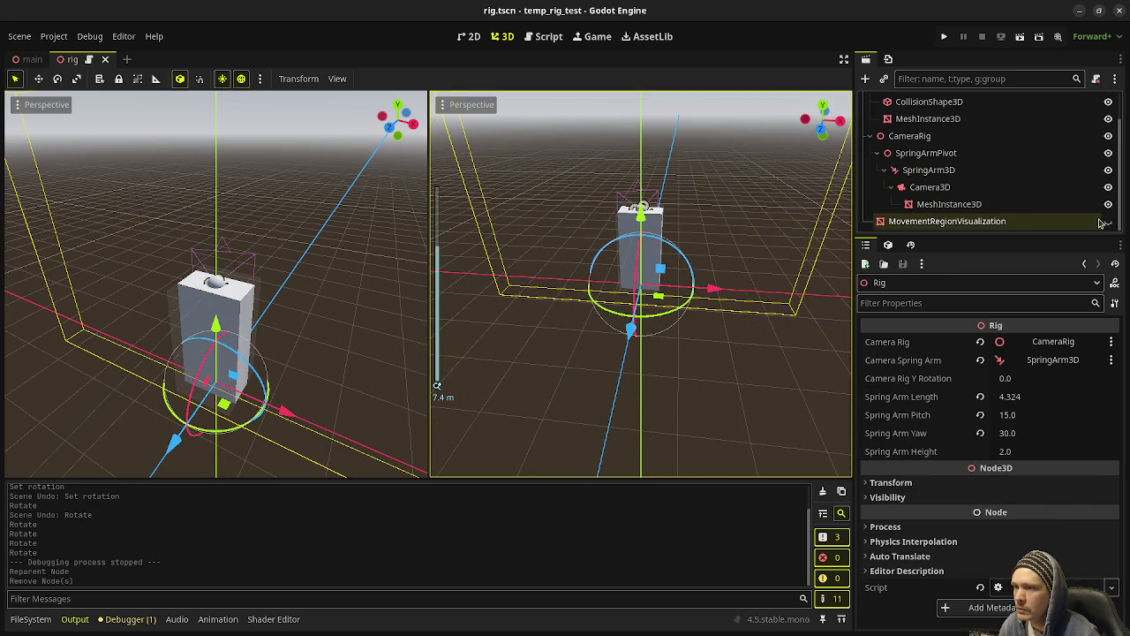
left_click(1109, 222)
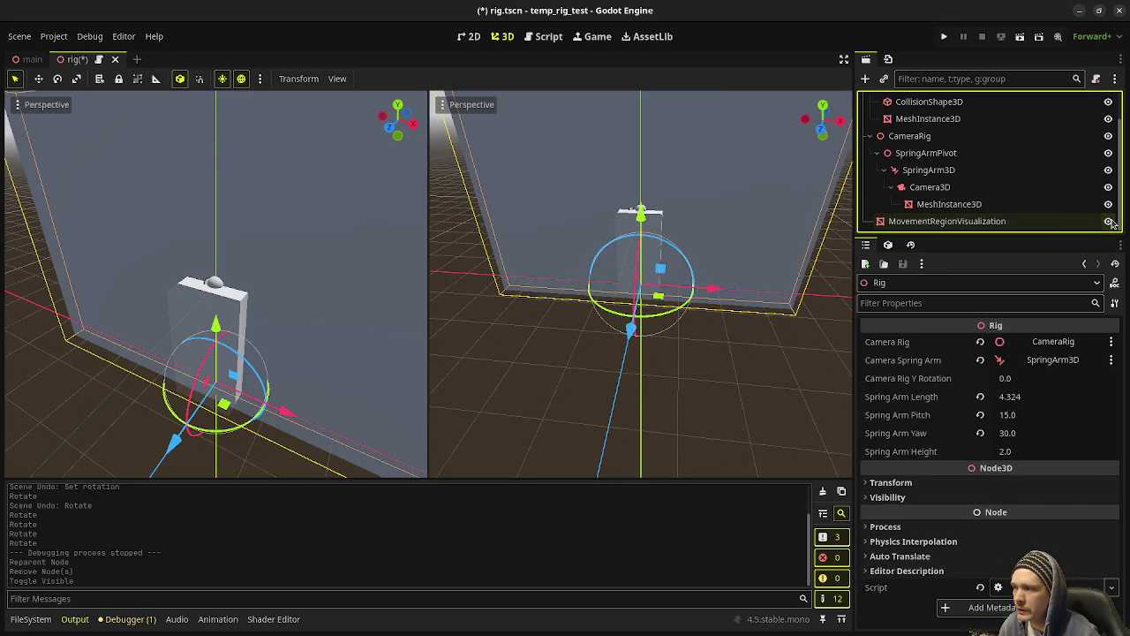
left_click(1109, 222)
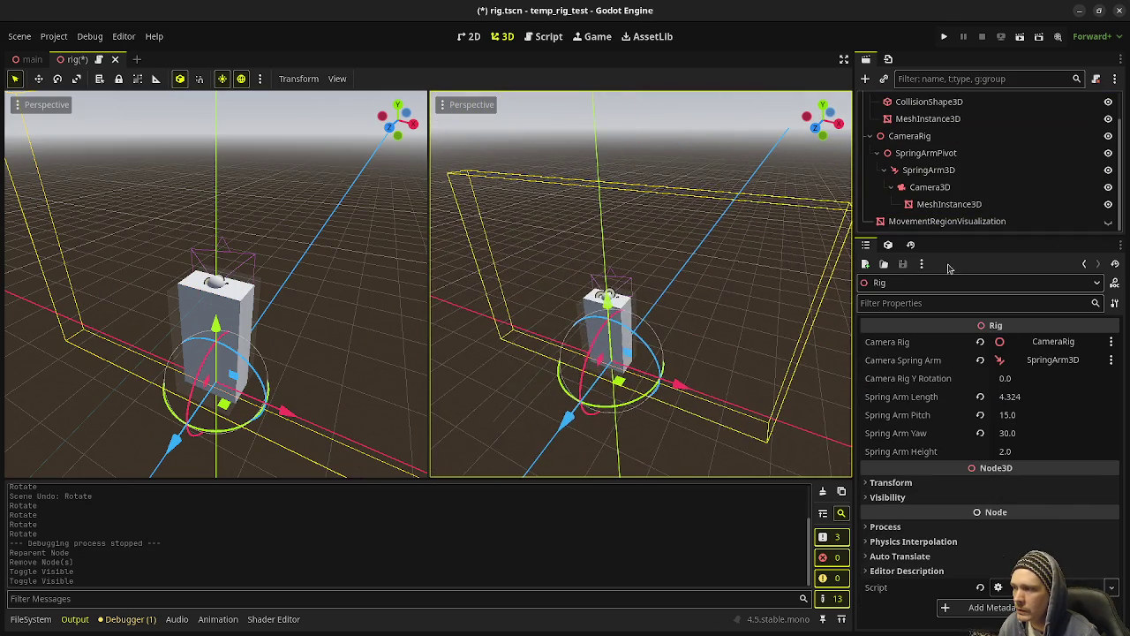
left_click(1109, 222)
left_click(1109, 222)
Save, revert Spring Arm Length, Pitch and Yaw to 3.25, 5.0, 0.0, and run the project.
scroll(918, 173, "up", 2)
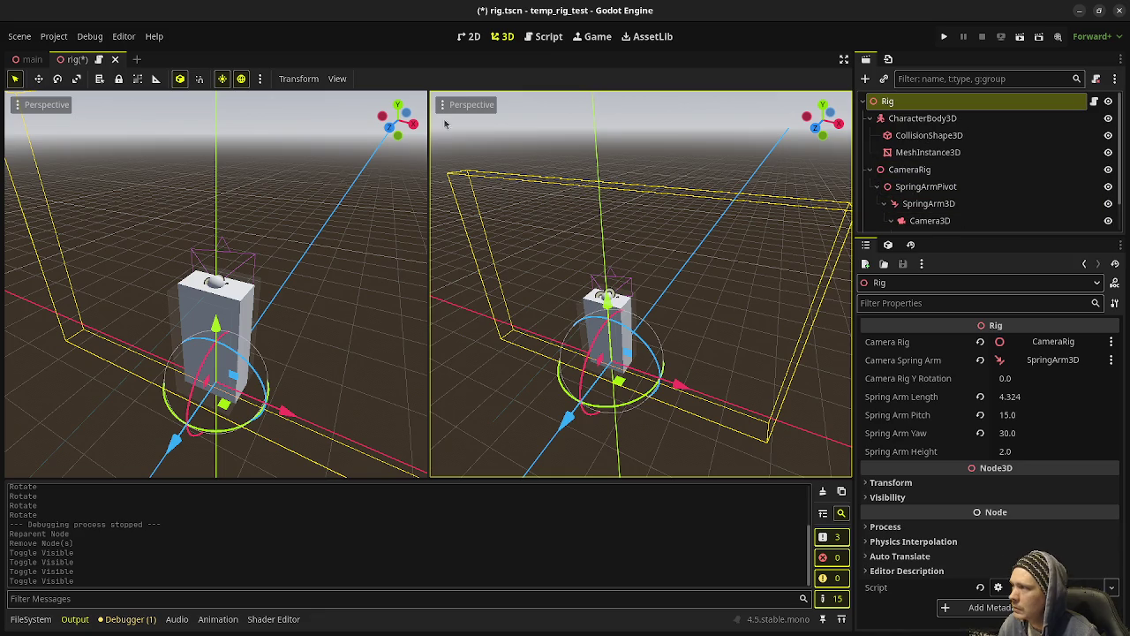
key("ctrl+s")
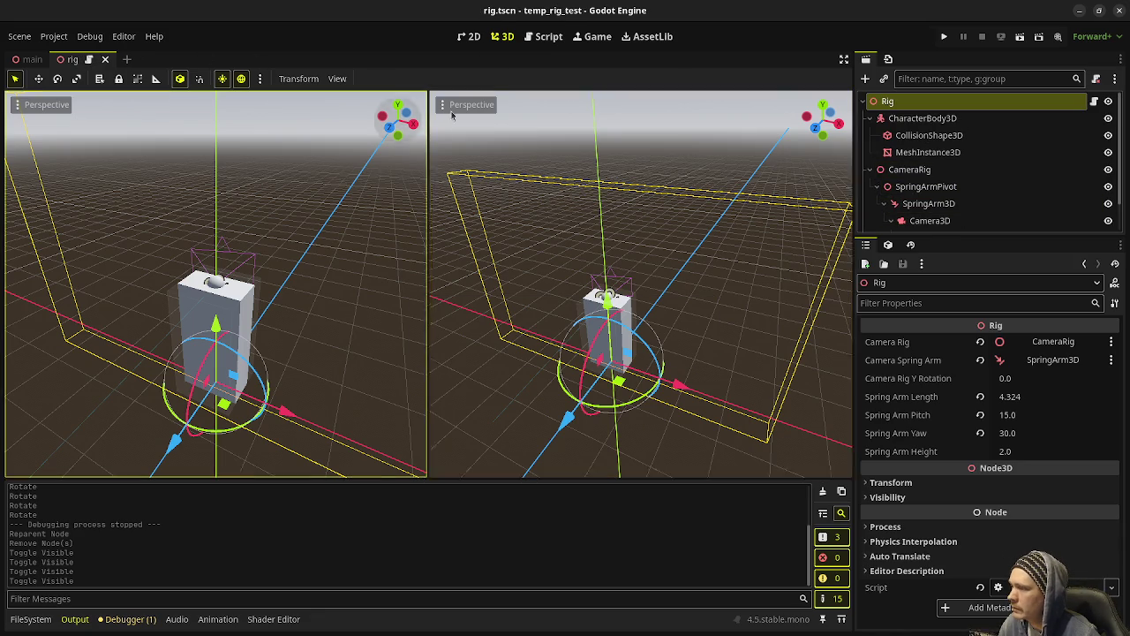
left_click(980, 397)
left_click(981, 414)
left_click(980, 433)
left_click(944, 37)
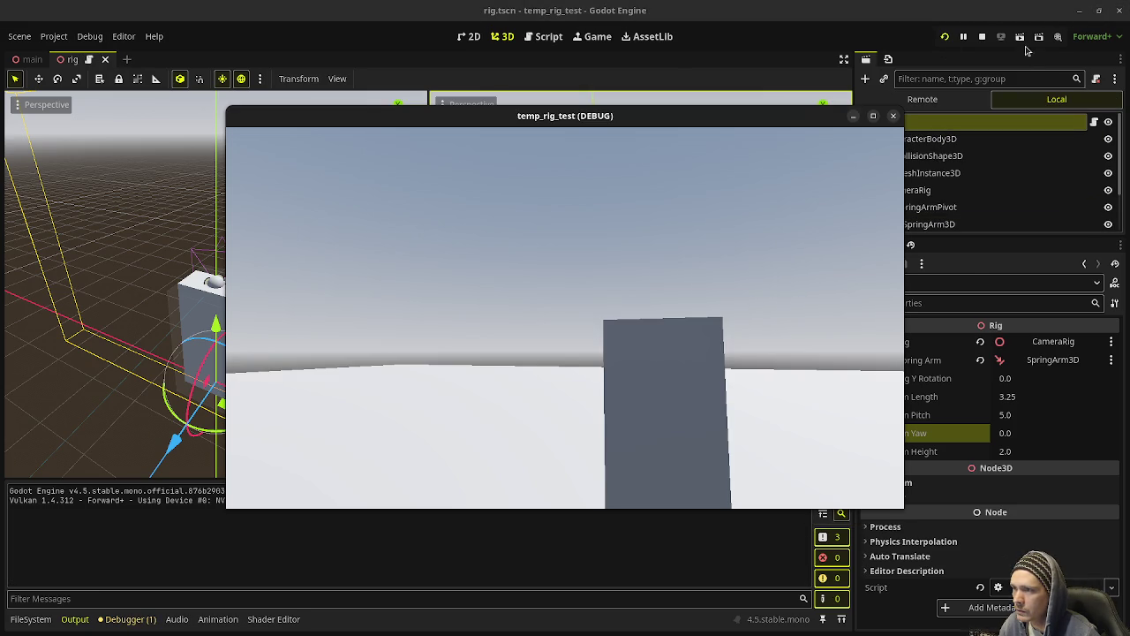
Stop the game, revert Camera3D's Rotation to 0, 0, 0, save the rig scene, and rerun with F5.
left_click(982, 36)
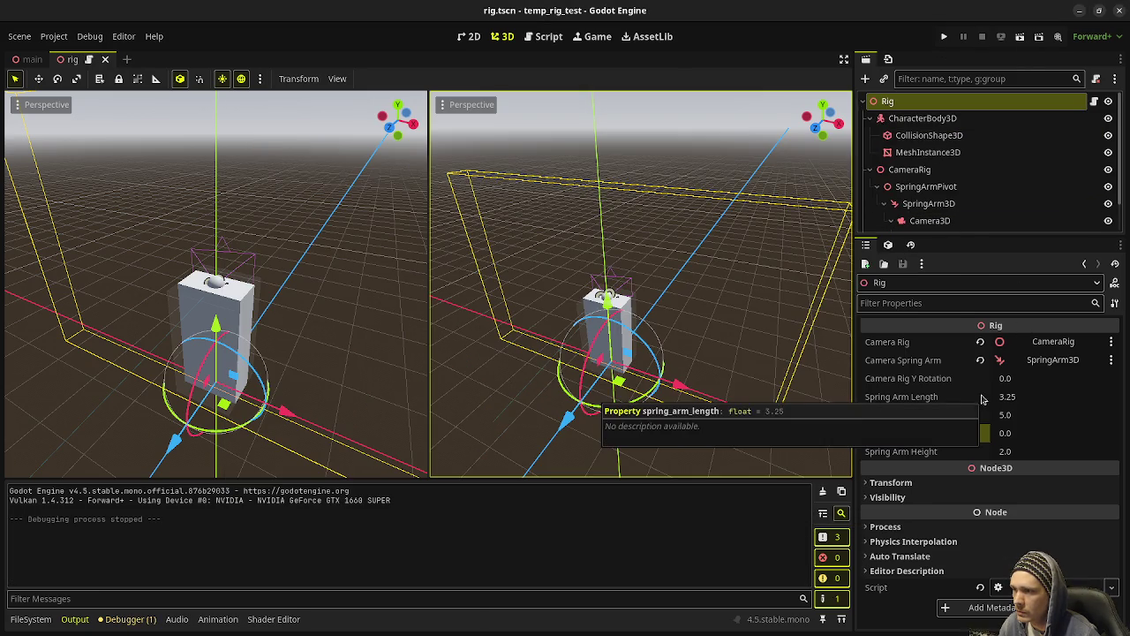
left_click(928, 220)
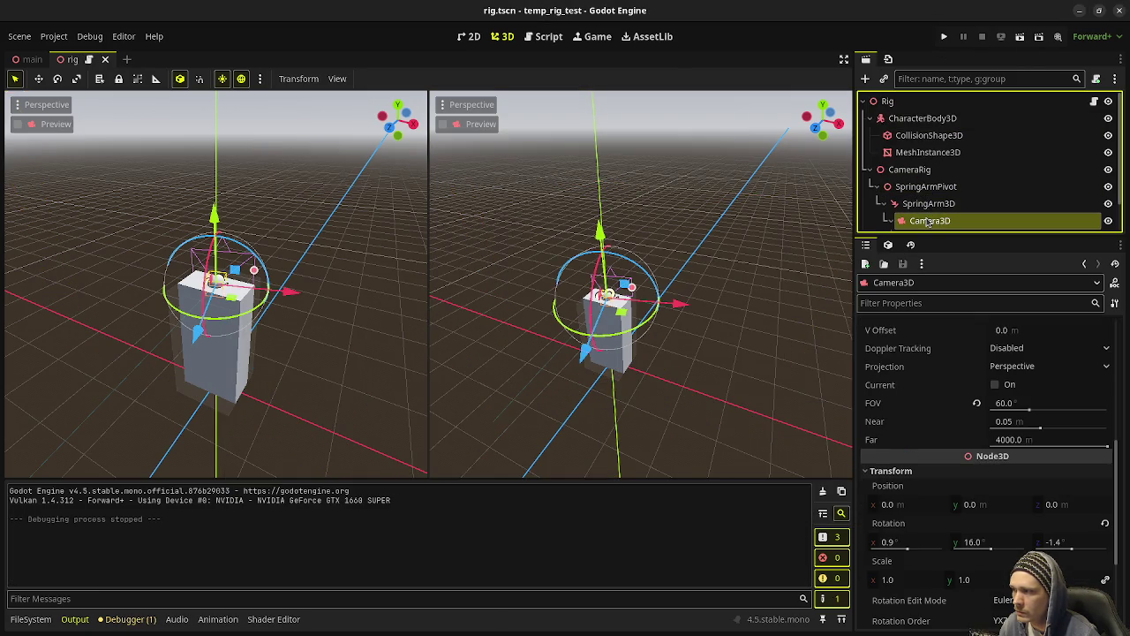
left_click(984, 541)
left_click(1105, 523)
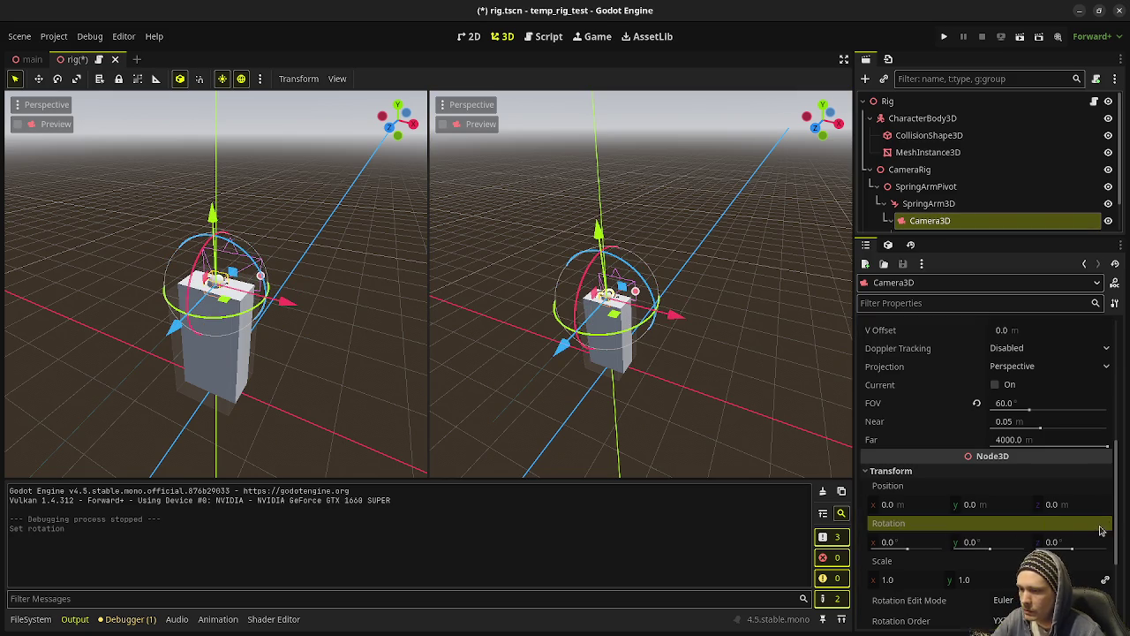
key("ctrl+s")
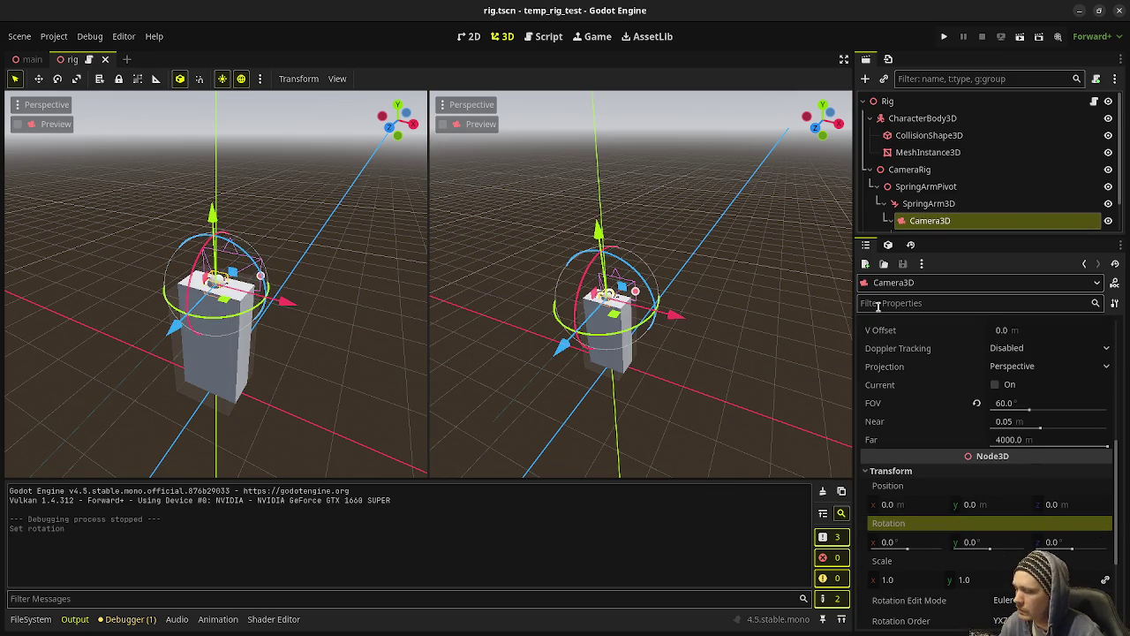
key("F5")
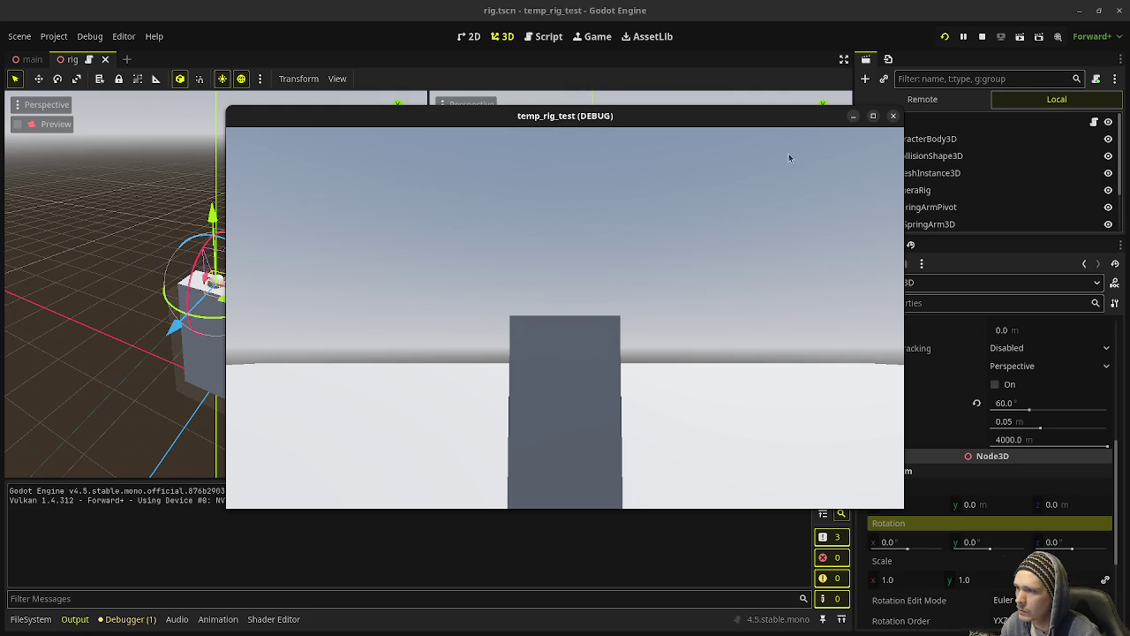
Select the Rig node and set the running game window to Always on Top.
left_click_drag(775, 124, 684, 120)
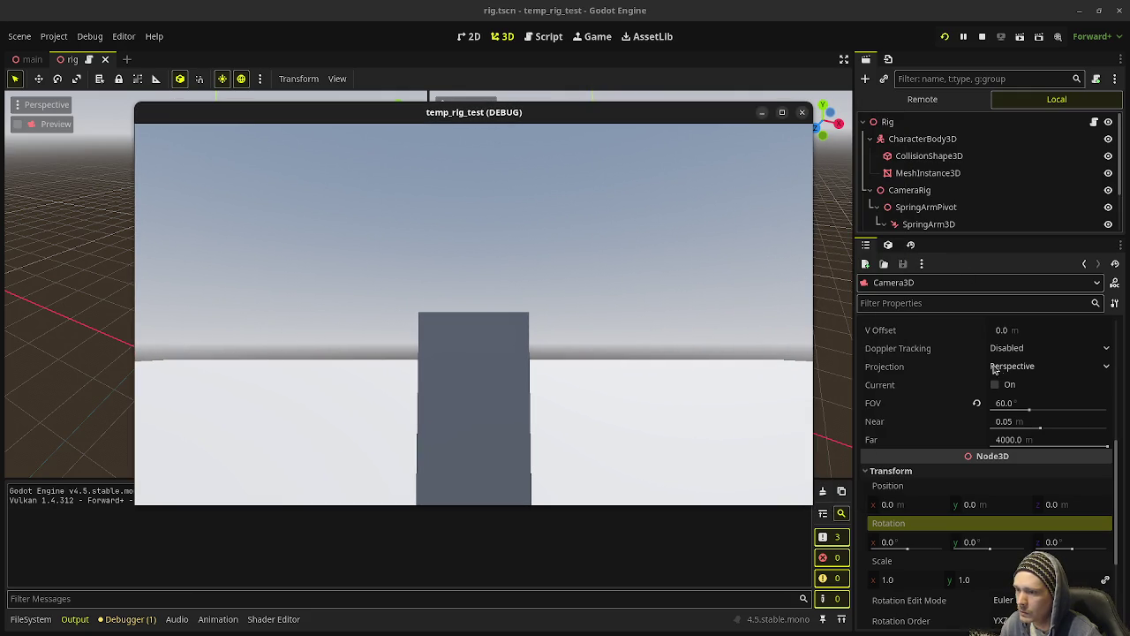
left_click(888, 121)
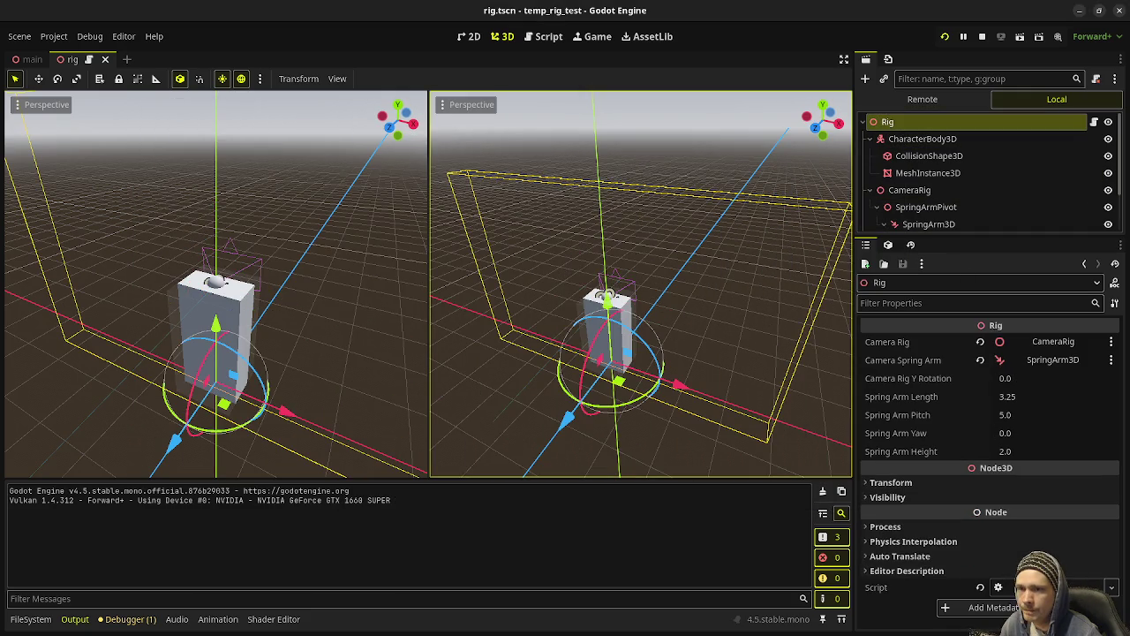
key("alt+Tab")
right_click(589, 108)
left_click(624, 240)
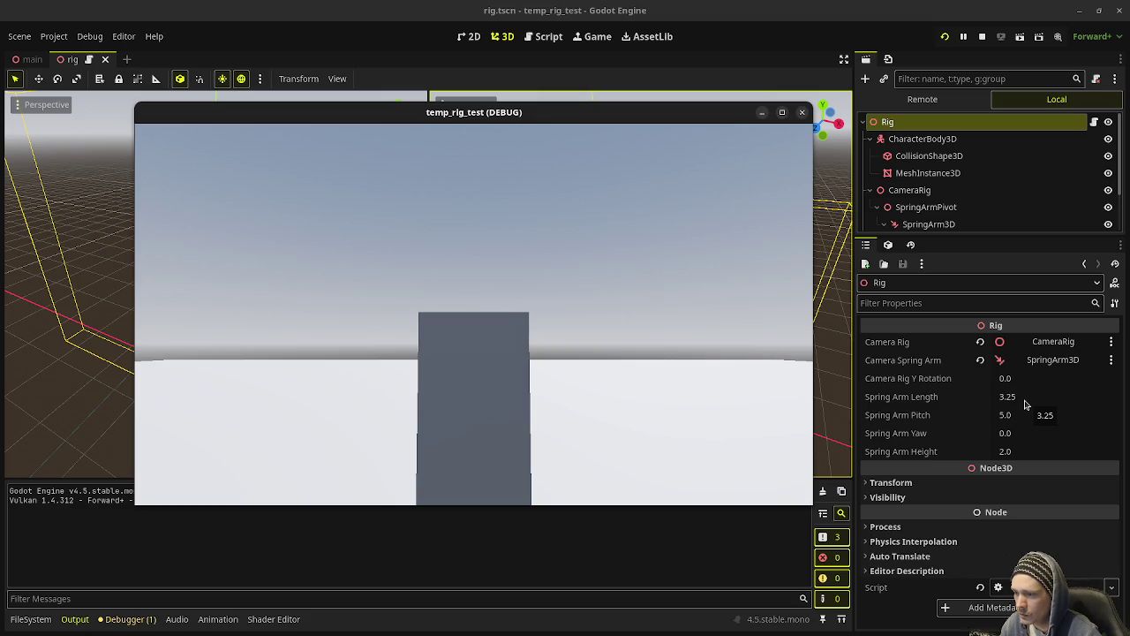
Lengthen Spring Arm Length to 4.2185 while watching the game, then save rig.tscn.
left_click_drag(1025, 403, 1057, 403)
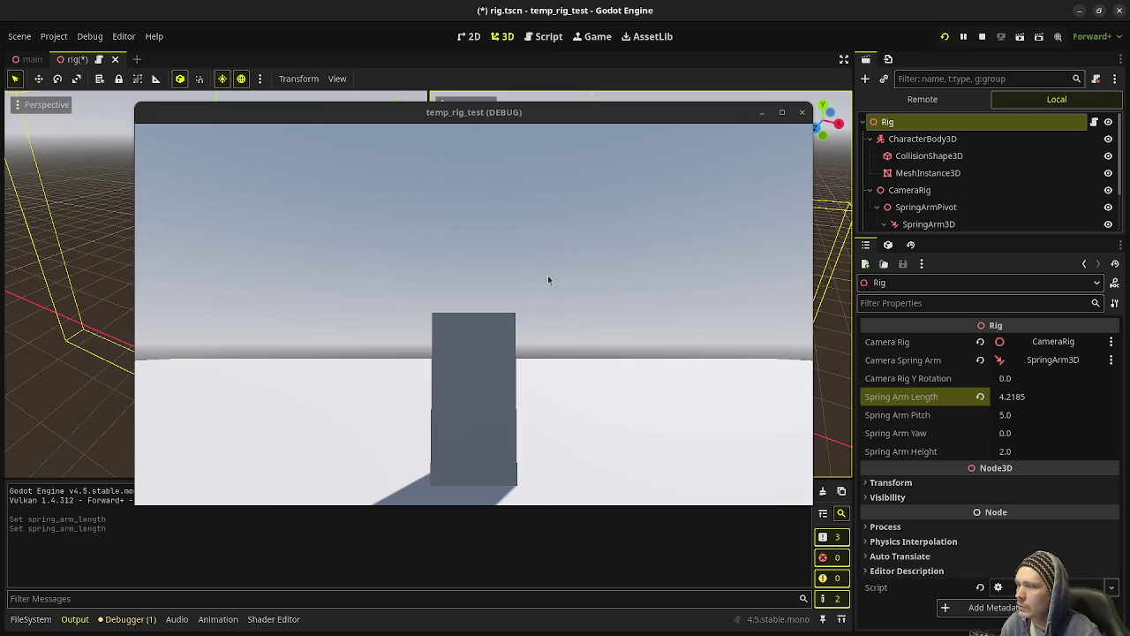
left_click(659, 117)
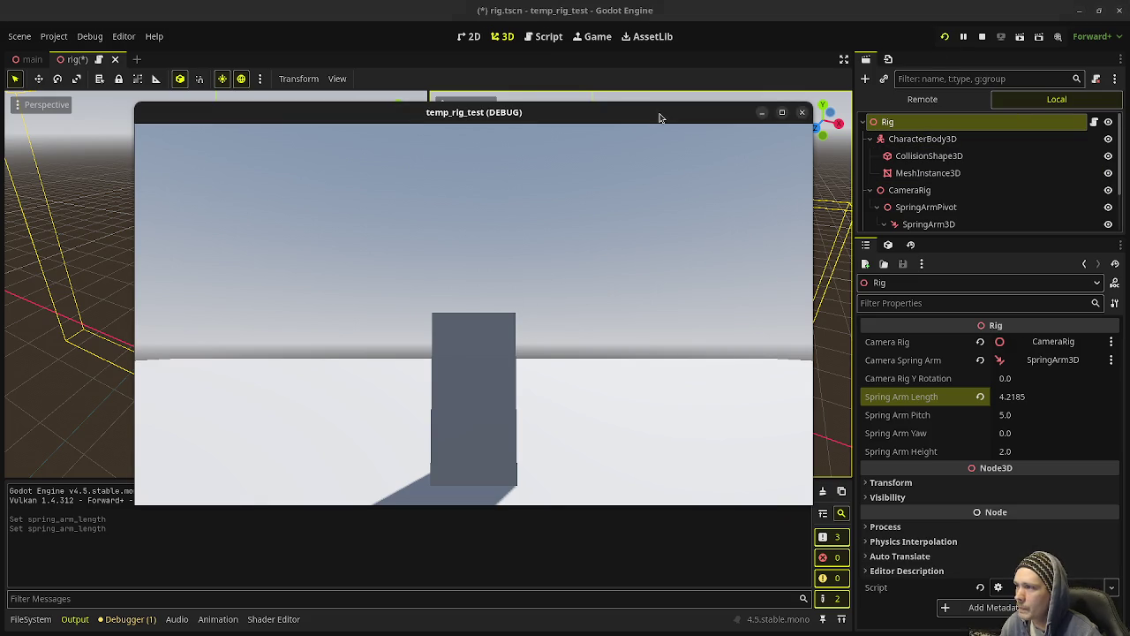
left_click(62, 62)
key("ctrl+s")
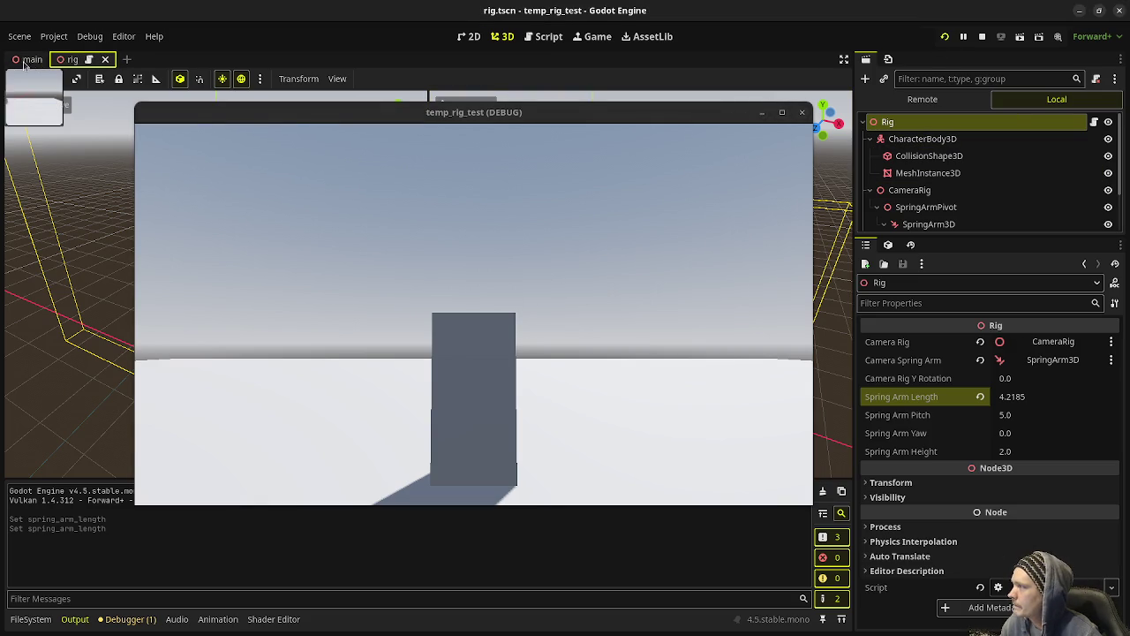
In main.tscn, scrub PathFollow3D's Progress along the path, then stop the running game.
left_click(27, 62)
left_click(923, 190)
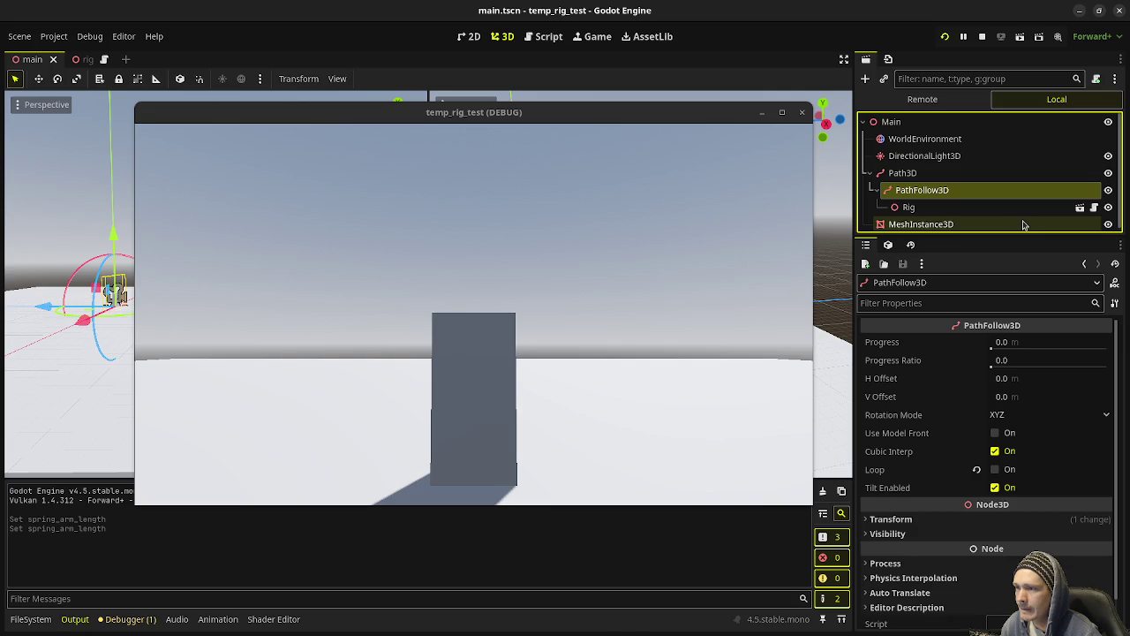
mouse_move(1006, 347)
left_mouse_down()
mouse_move(1103, 346)
mouse_move(1012, 346)
left_mouse_up()
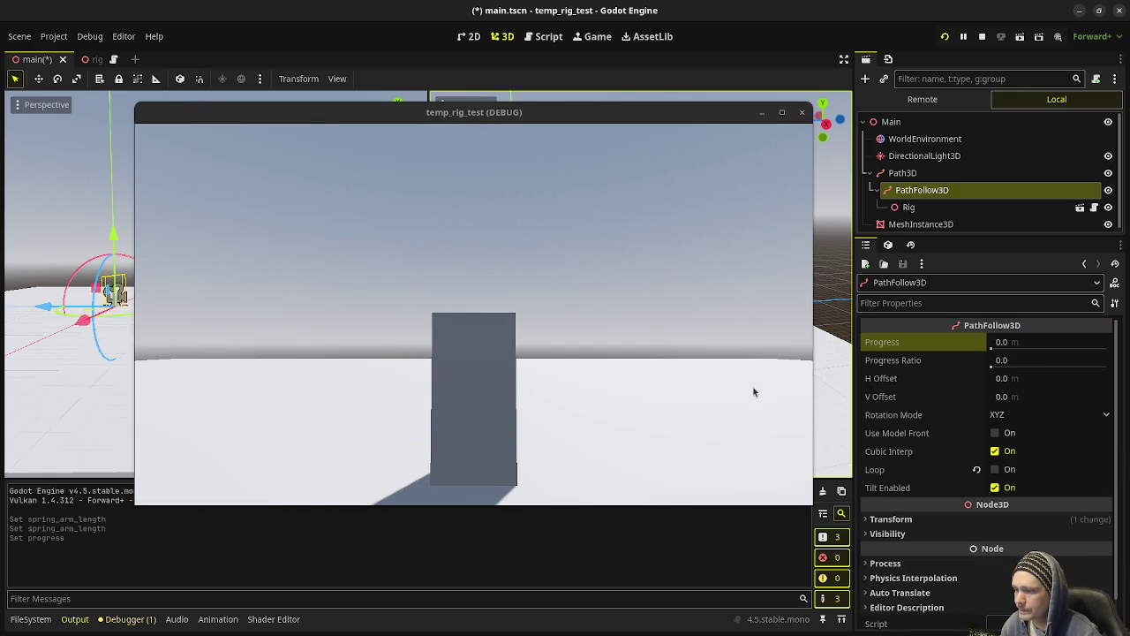
left_click(982, 36)
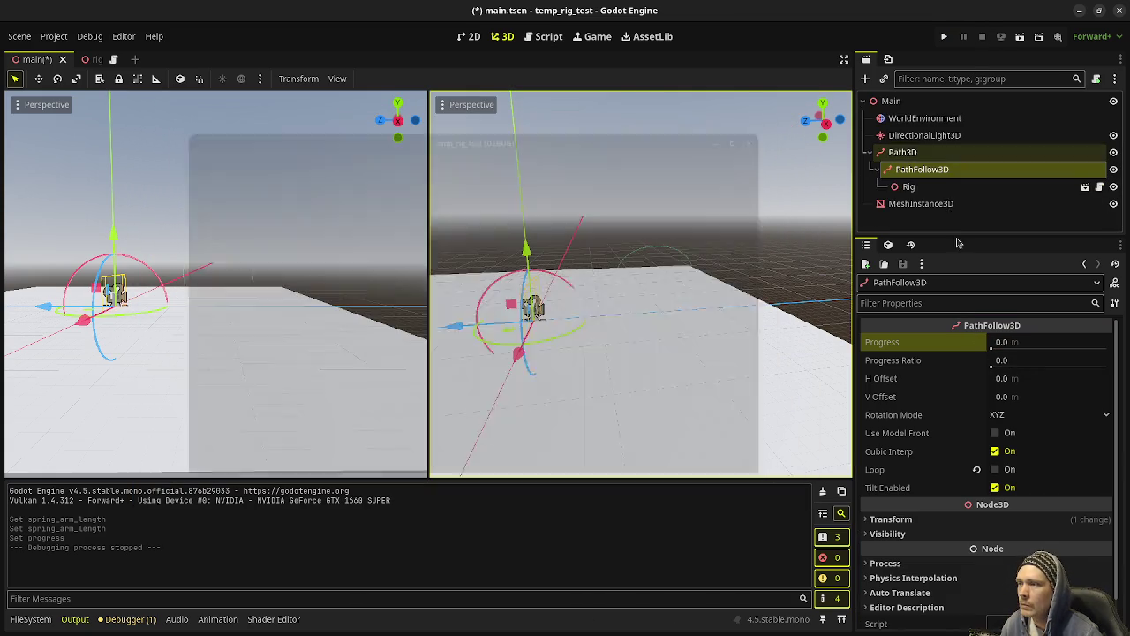
key("ctrl+s")
left_click(85, 59)
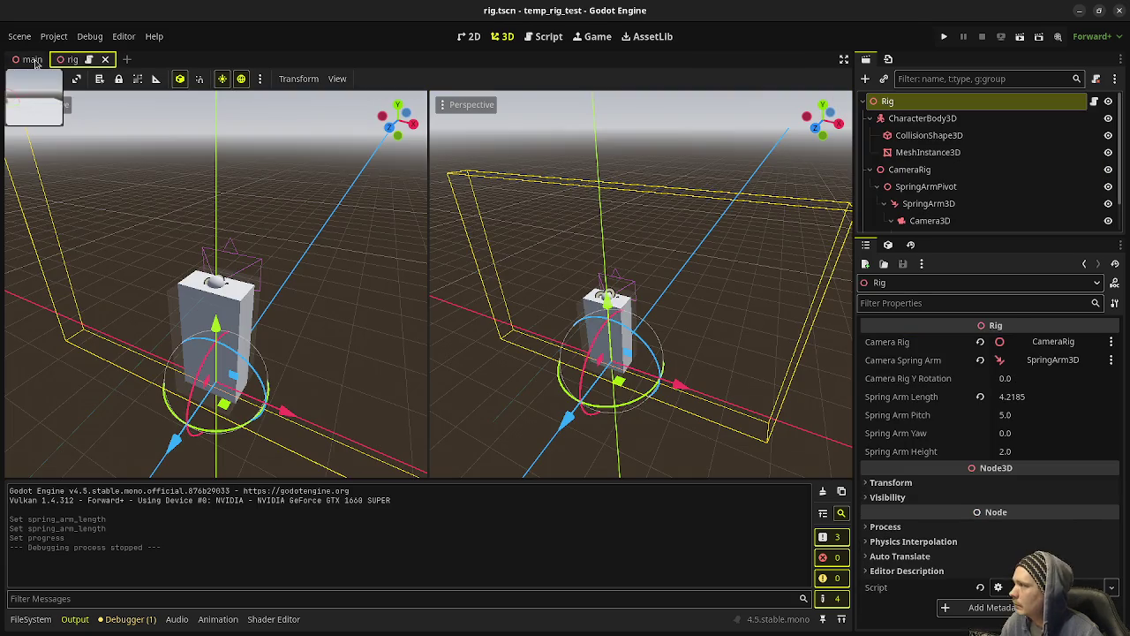
left_click(32, 59)
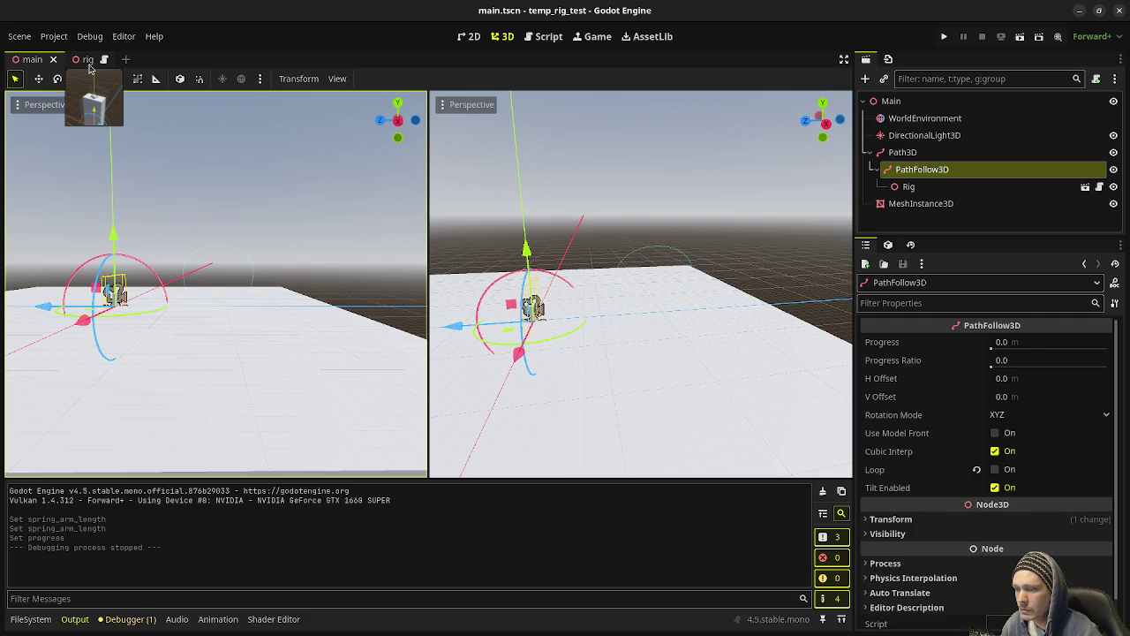
left_click(88, 62)
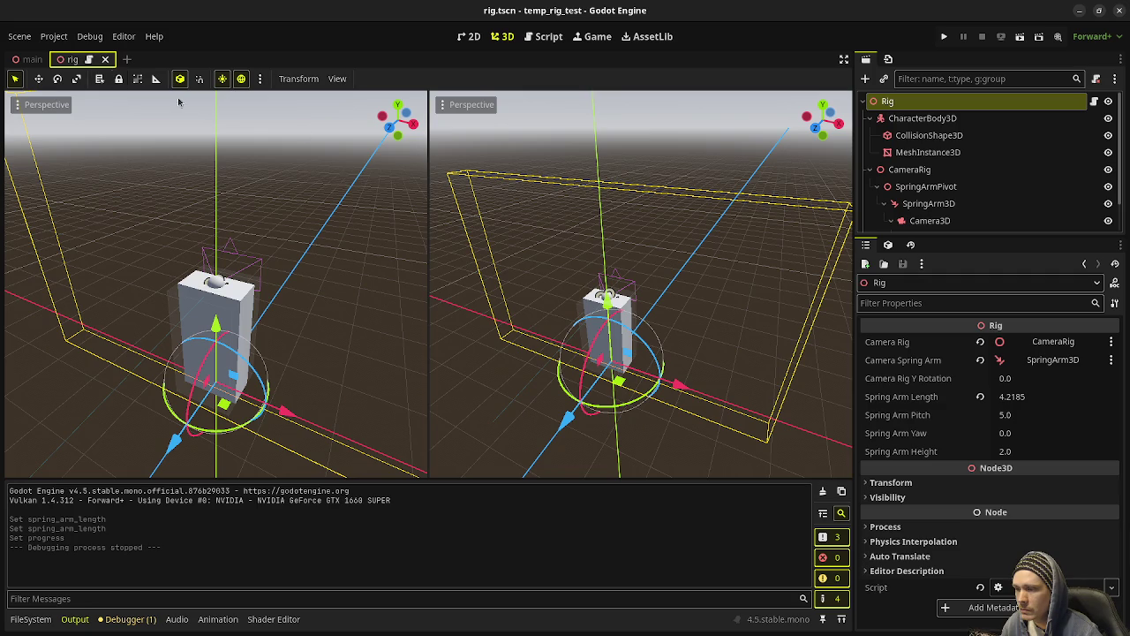
left_click(871, 118)
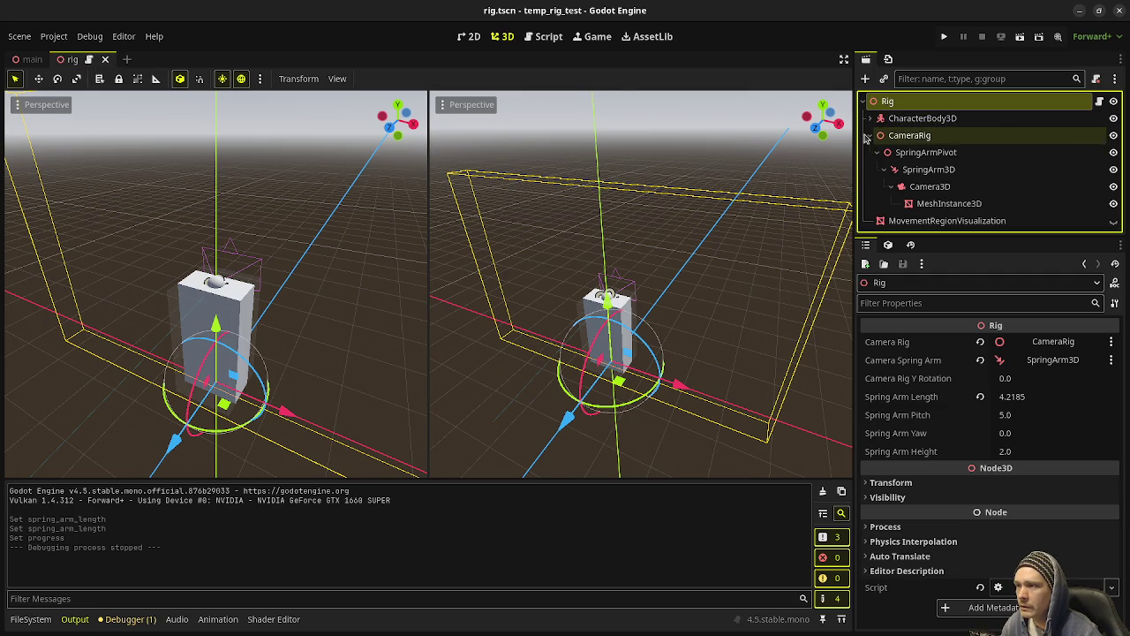
left_click(871, 135)
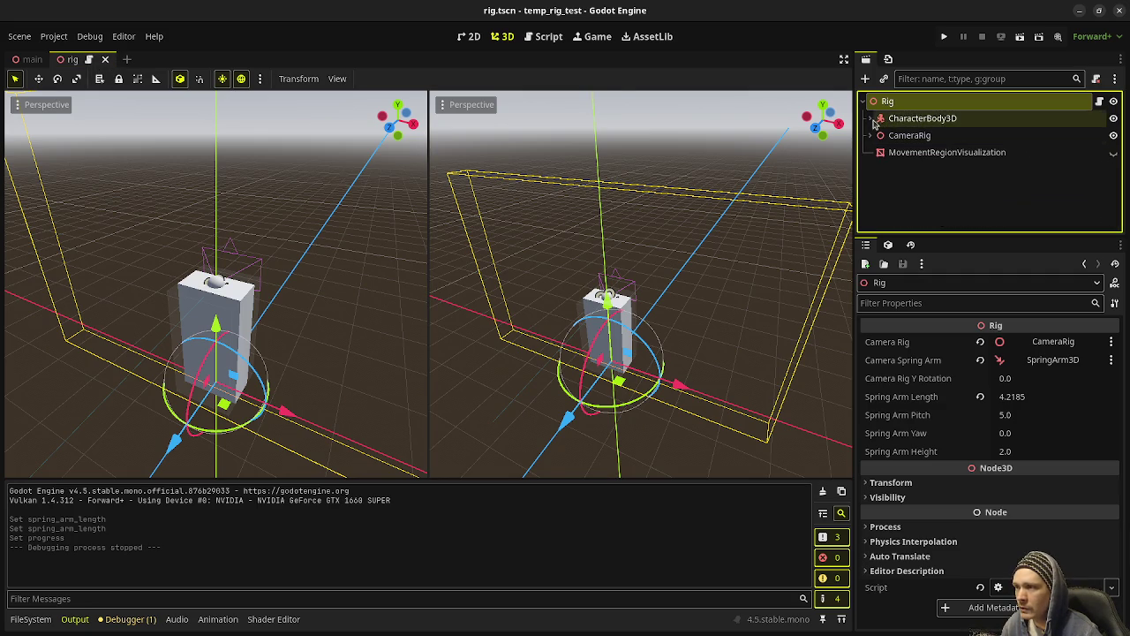
left_click(874, 120)
left_click(871, 118)
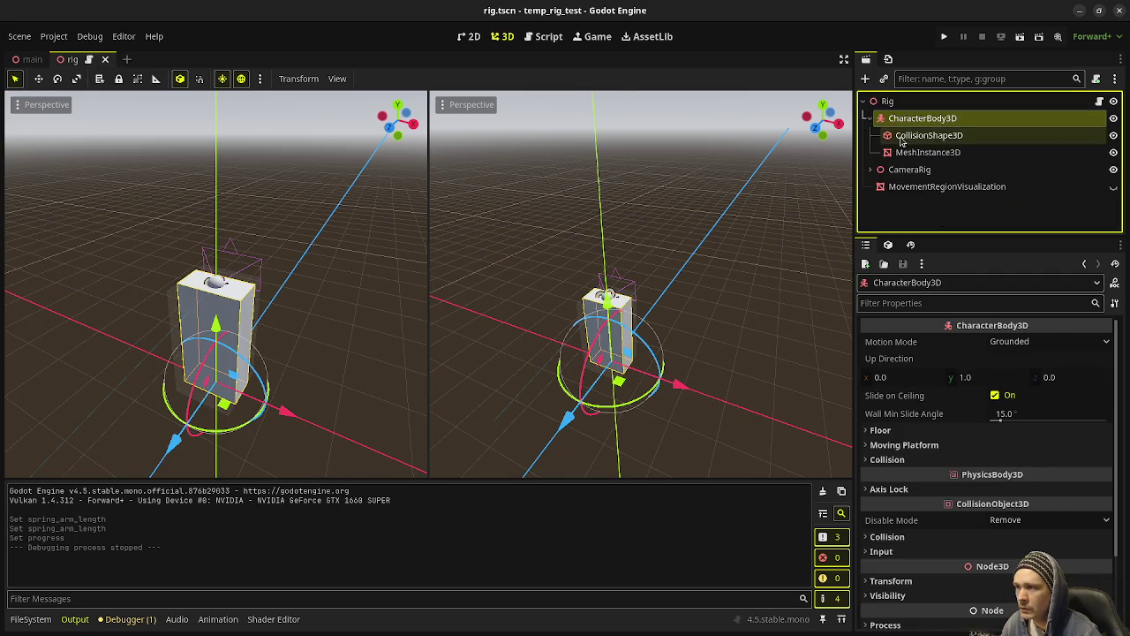
left_click(871, 119)
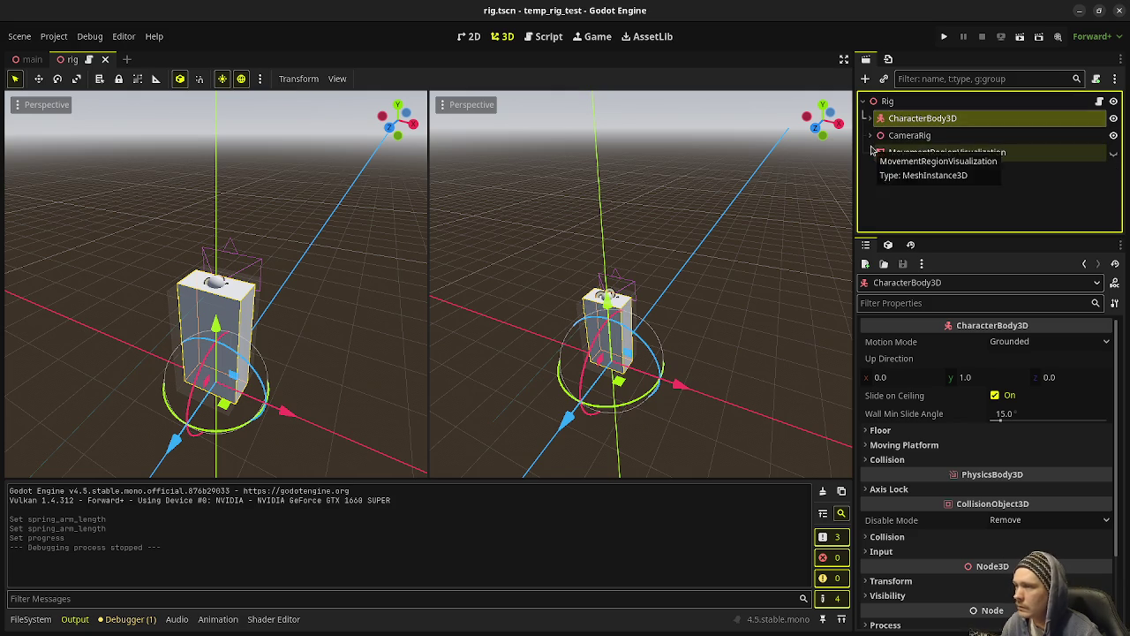
double_click(929, 121)
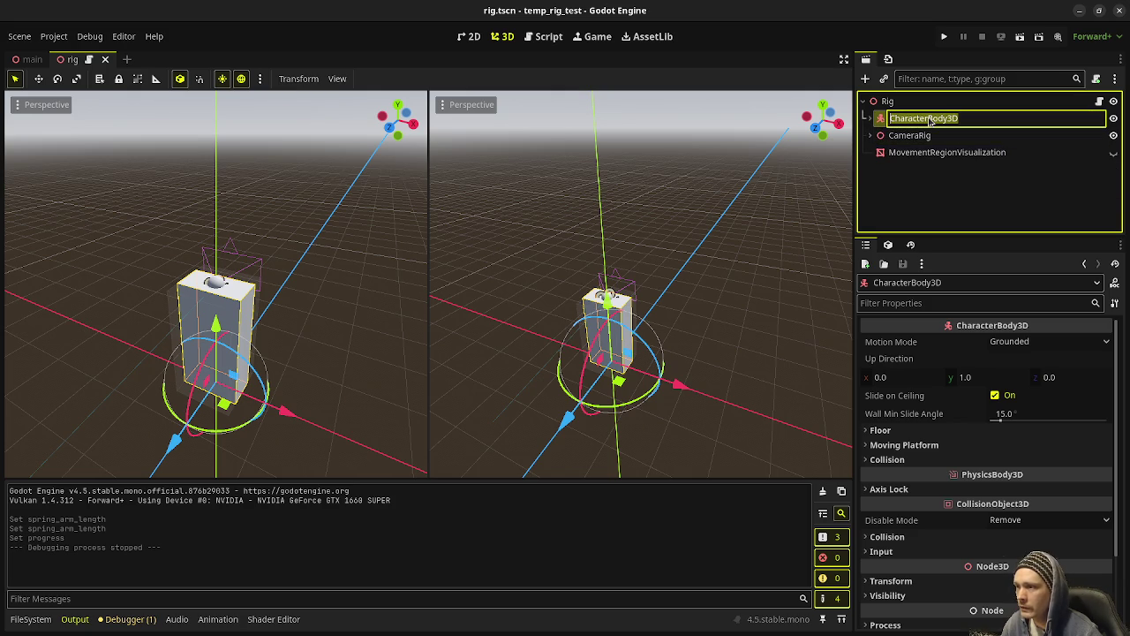
type("Player")
key("Return")
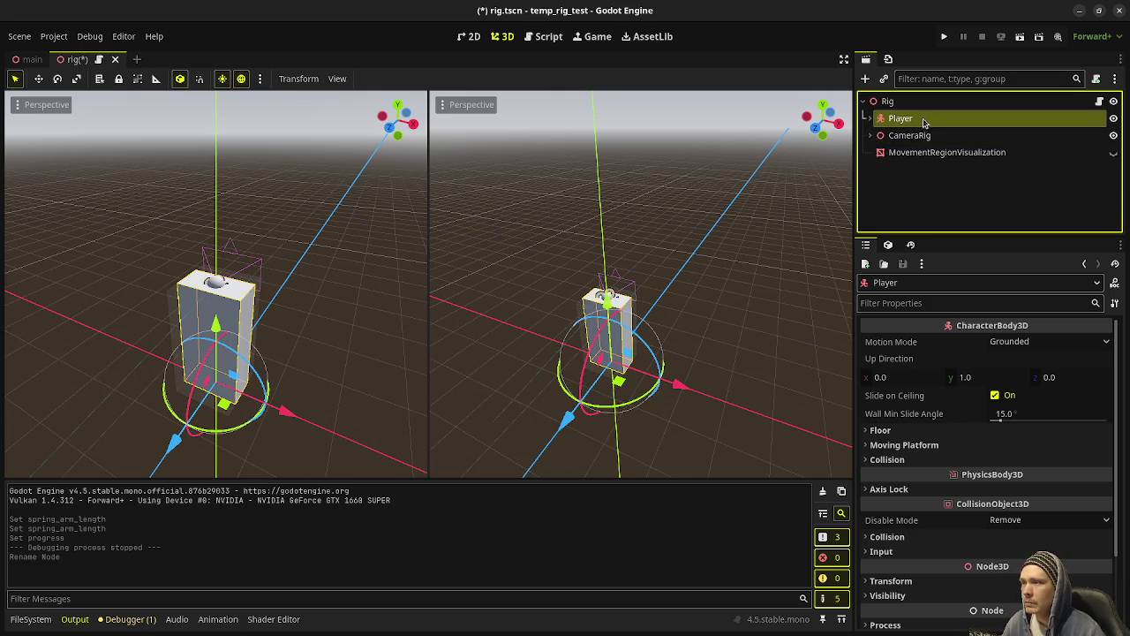
left_click(930, 138)
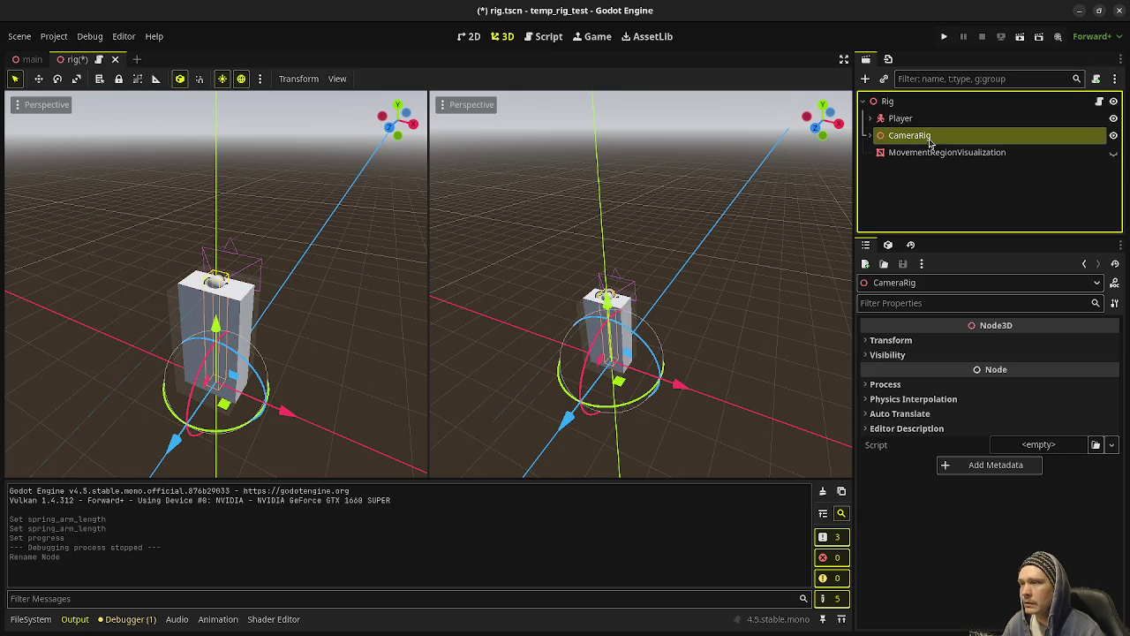
left_click(871, 135)
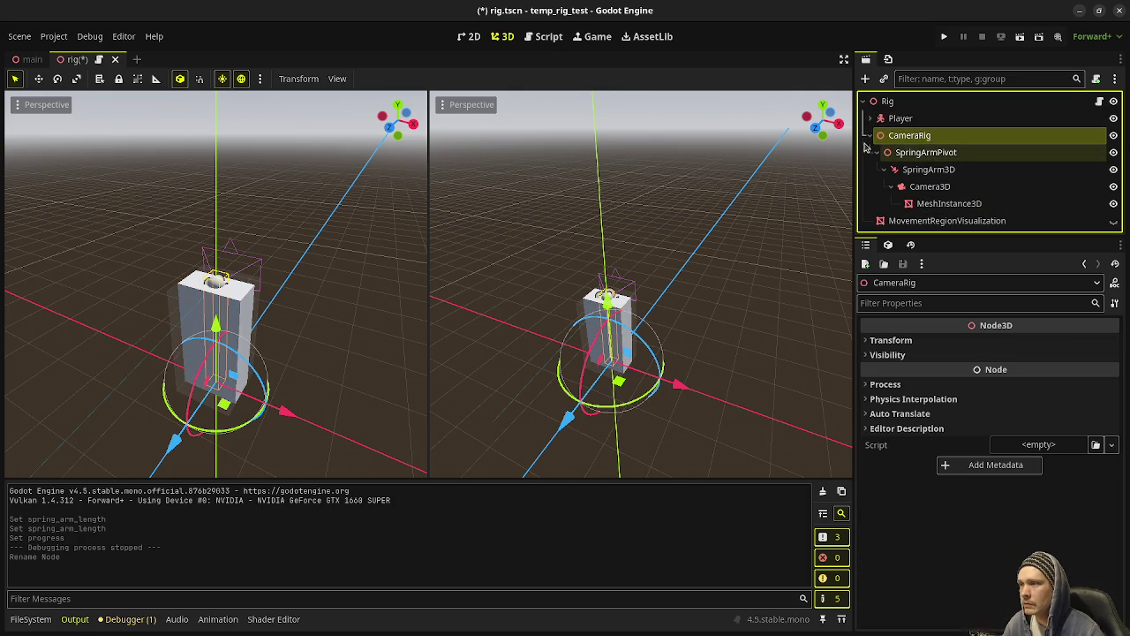
left_click(870, 136)
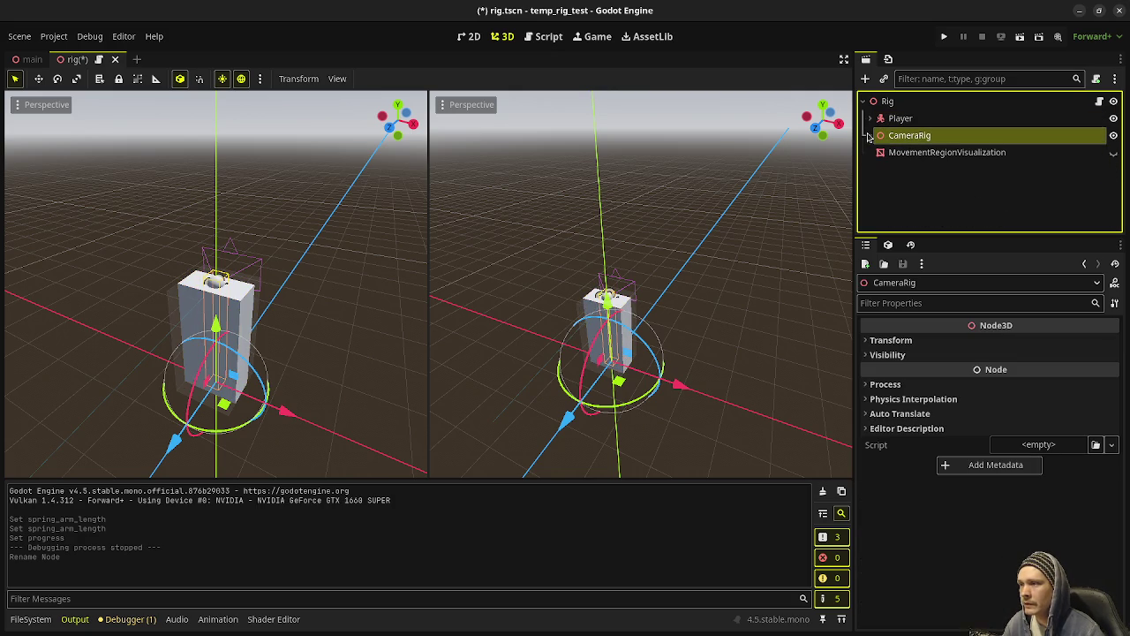
Add '# change movement region' and '# set rig move speed' below '# camera FOV' in rig.gd, then save.
left_click(548, 38)
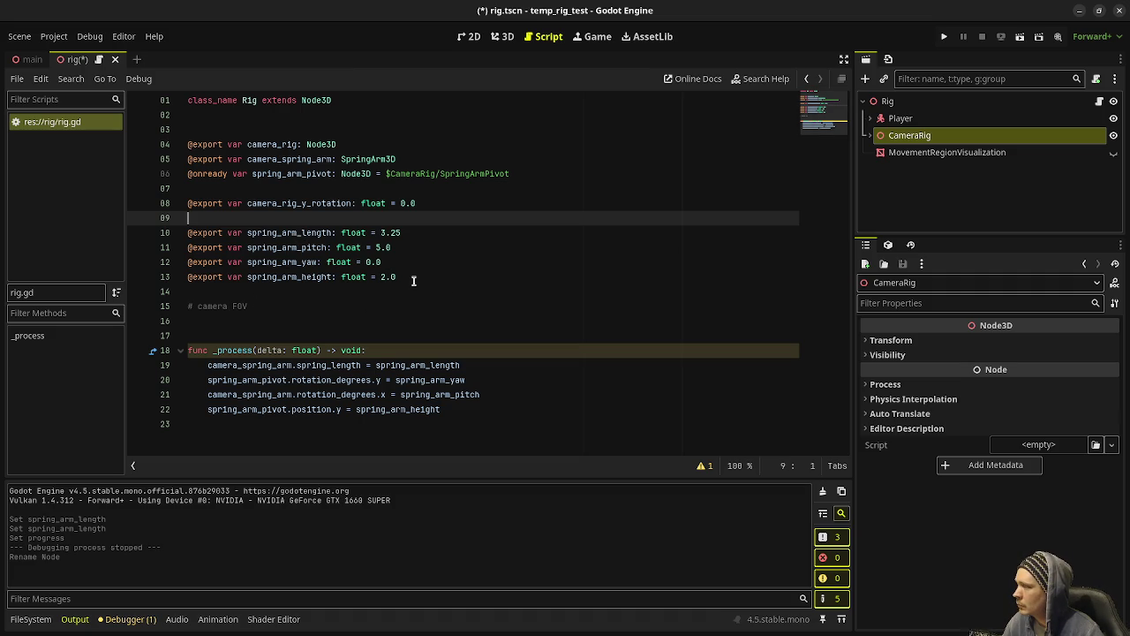
left_click_drag(411, 276, 182, 231)
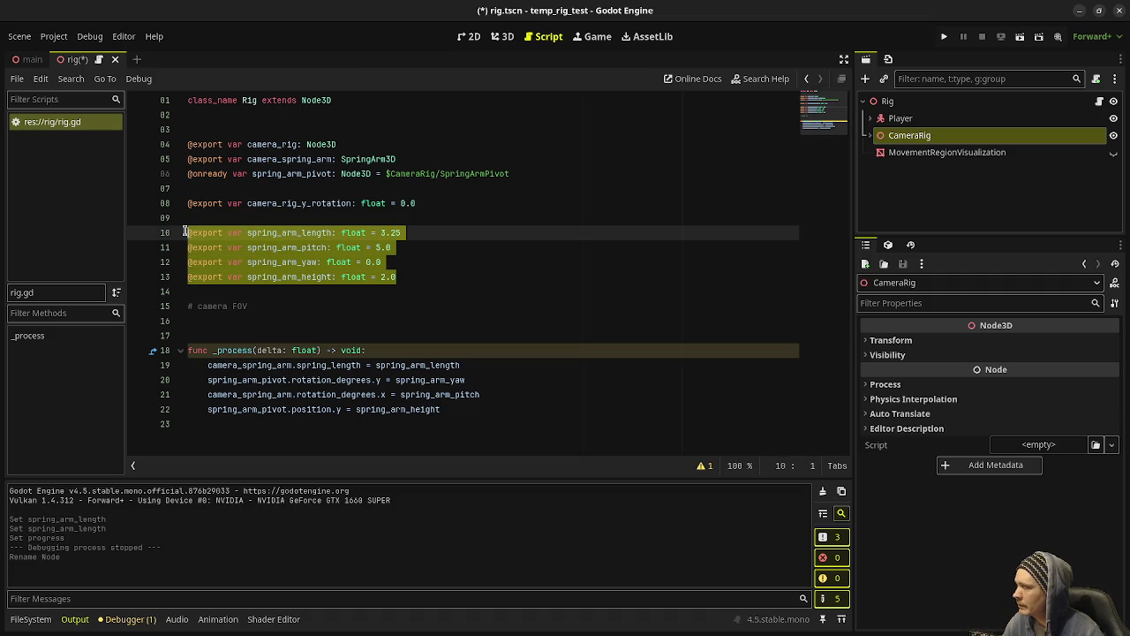
left_click(264, 309)
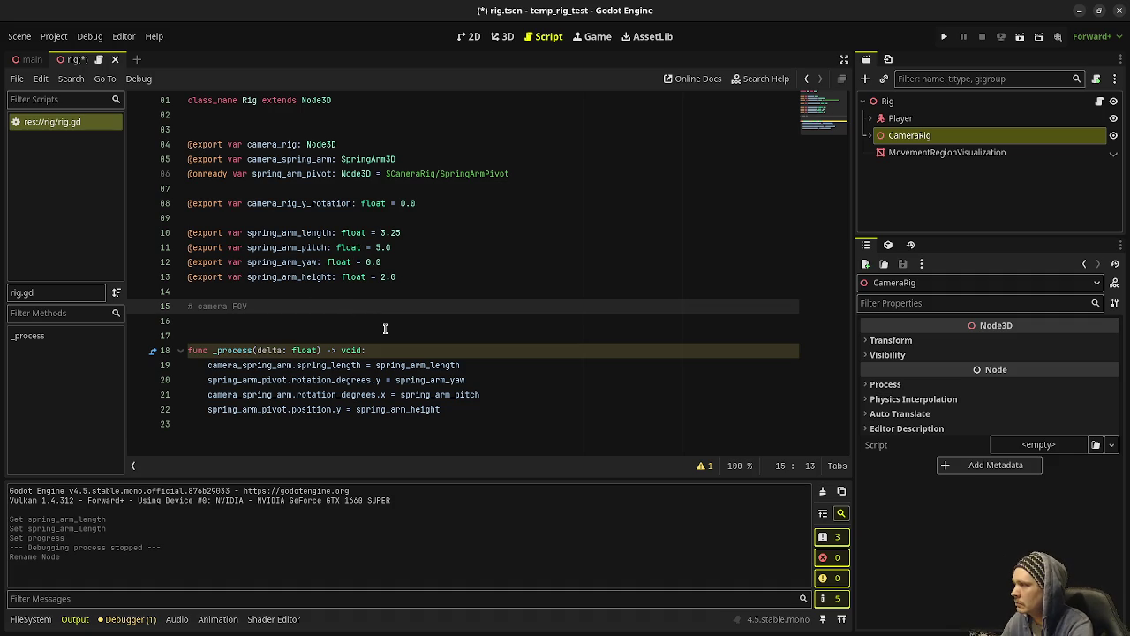
key("Return")
key("Return")
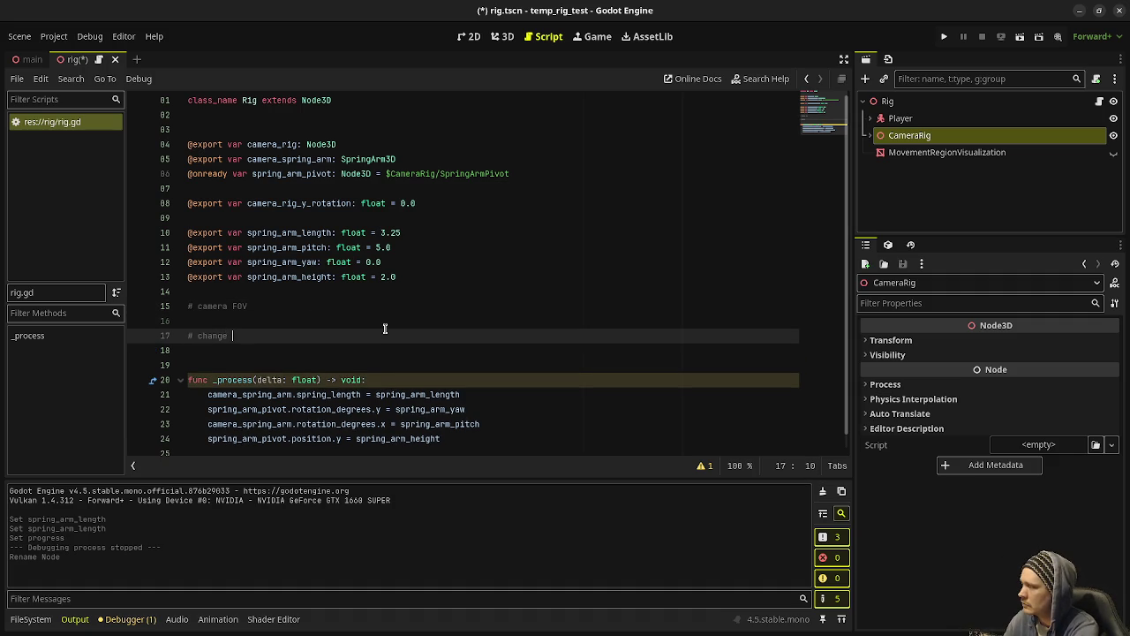
type("movement region")
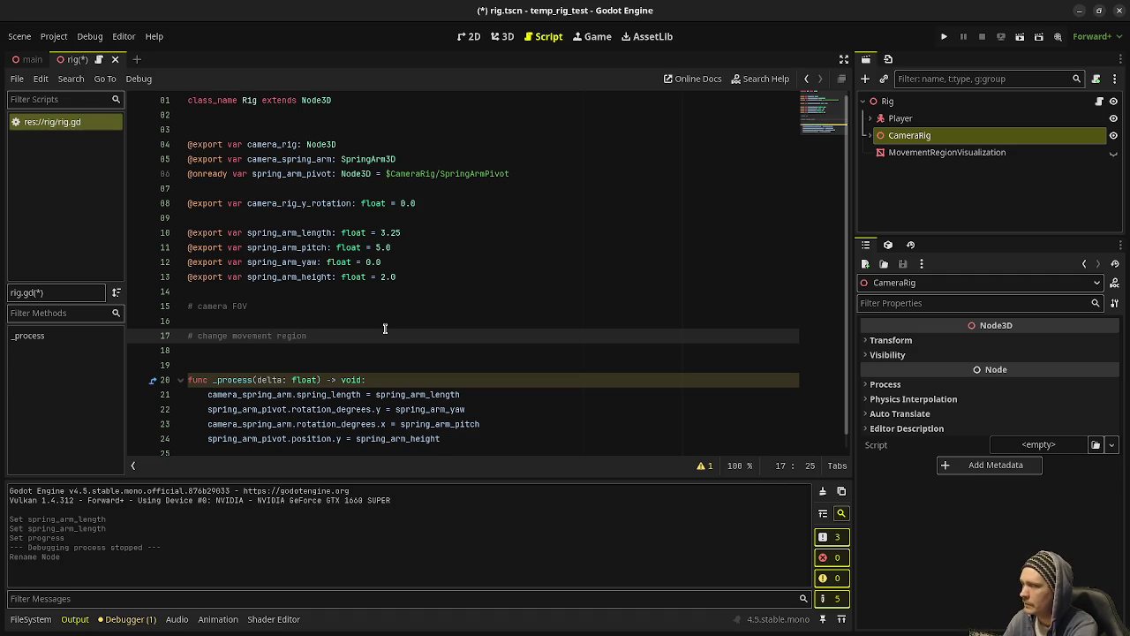
key("Return")
key("Return")
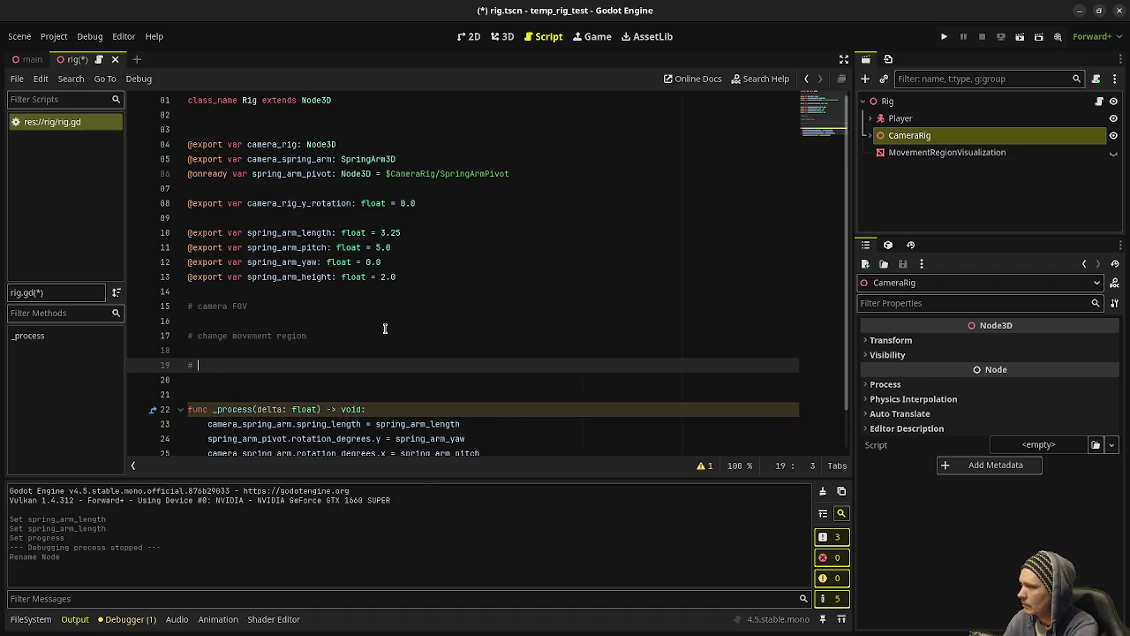
type("# set ro")
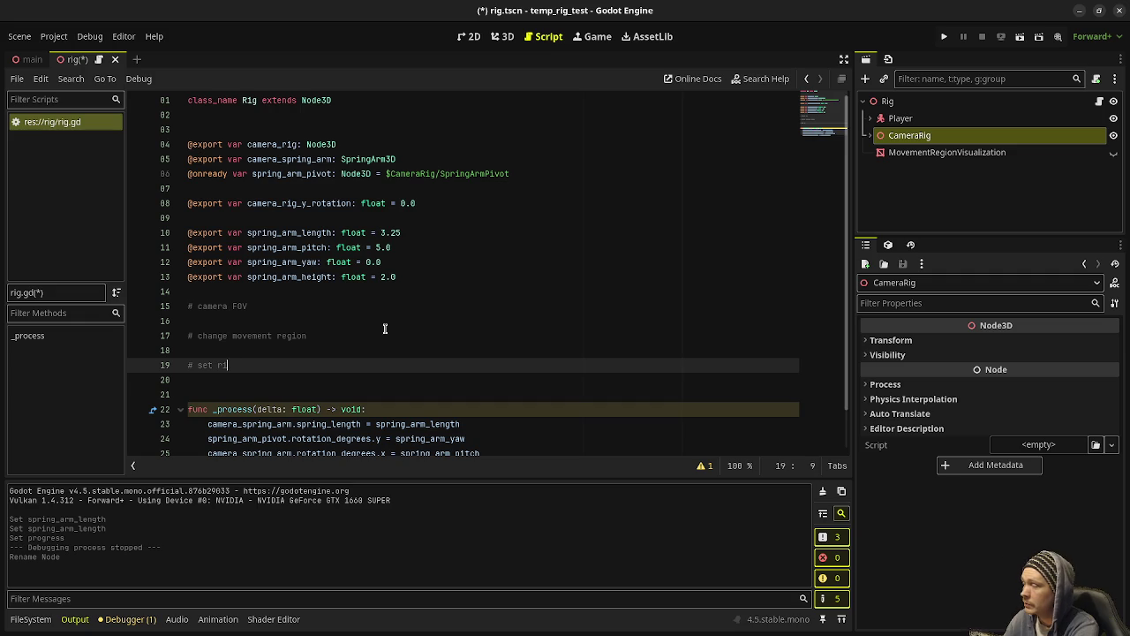
type("g move speed")
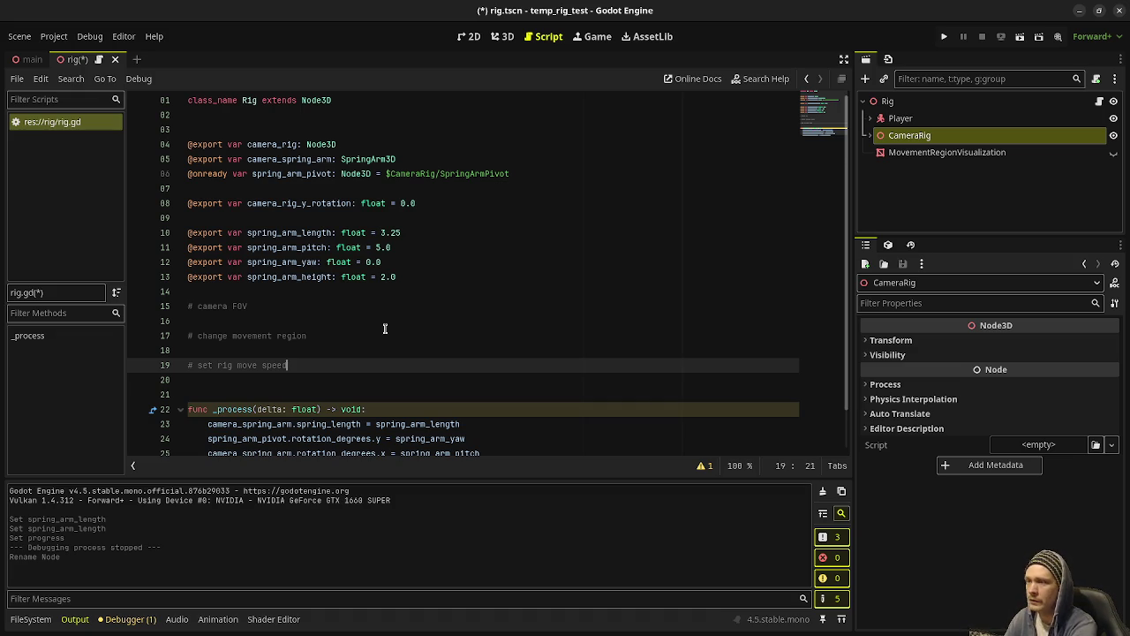
key("ctrl+s")
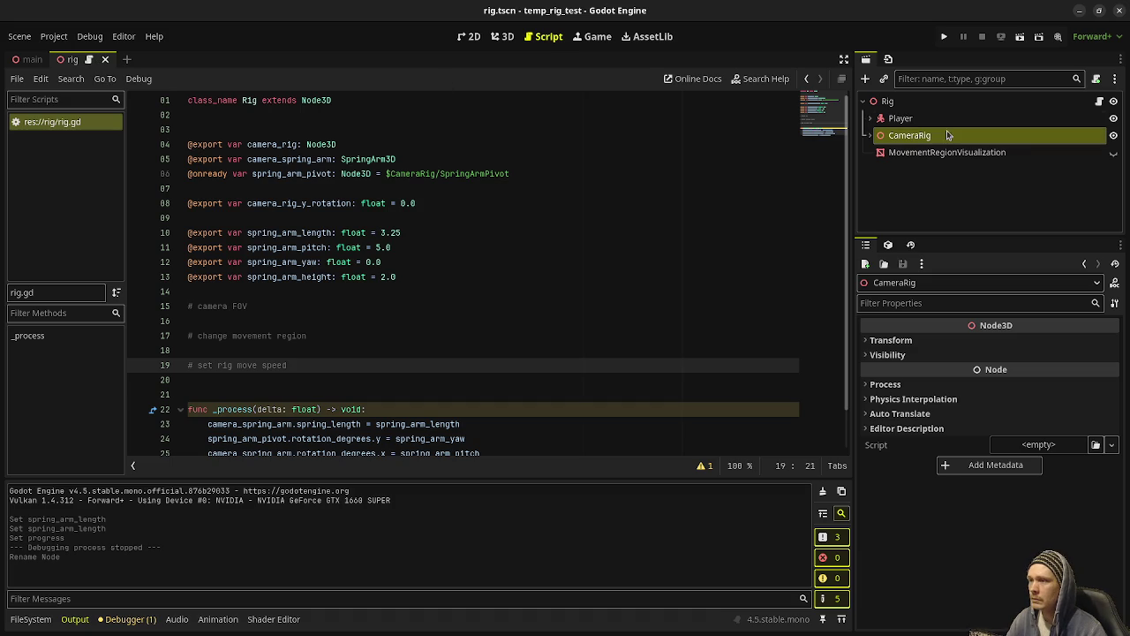
Expand CameraRig and Player in the Scene dock, review the tree, then quit the project.
left_click(870, 134)
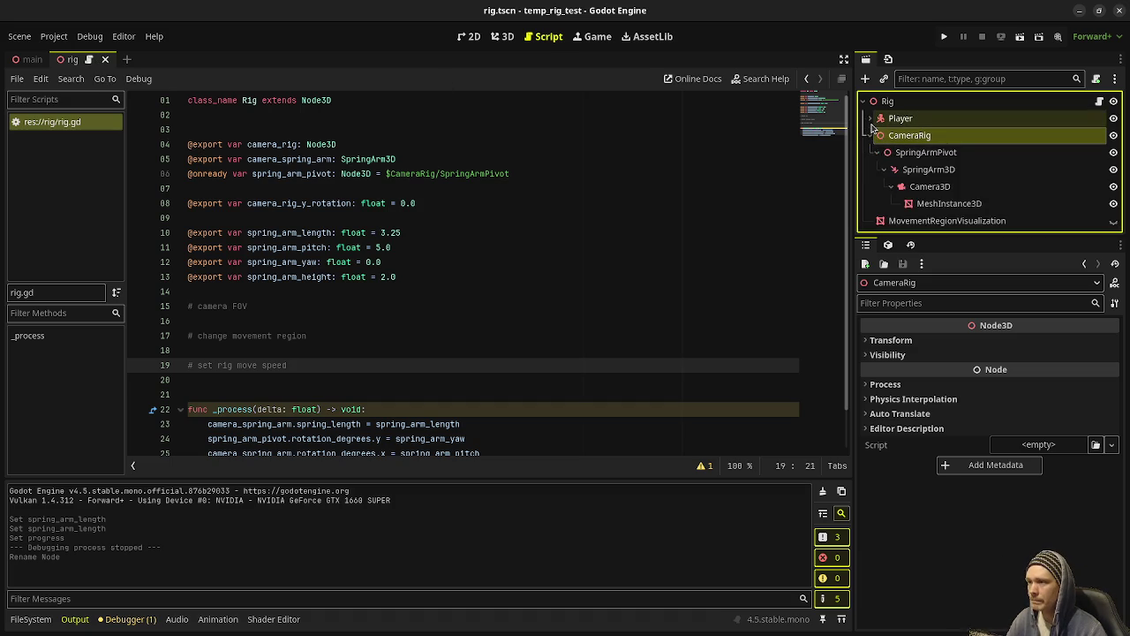
left_click(871, 121)
scroll(899, 216, "down", 1)
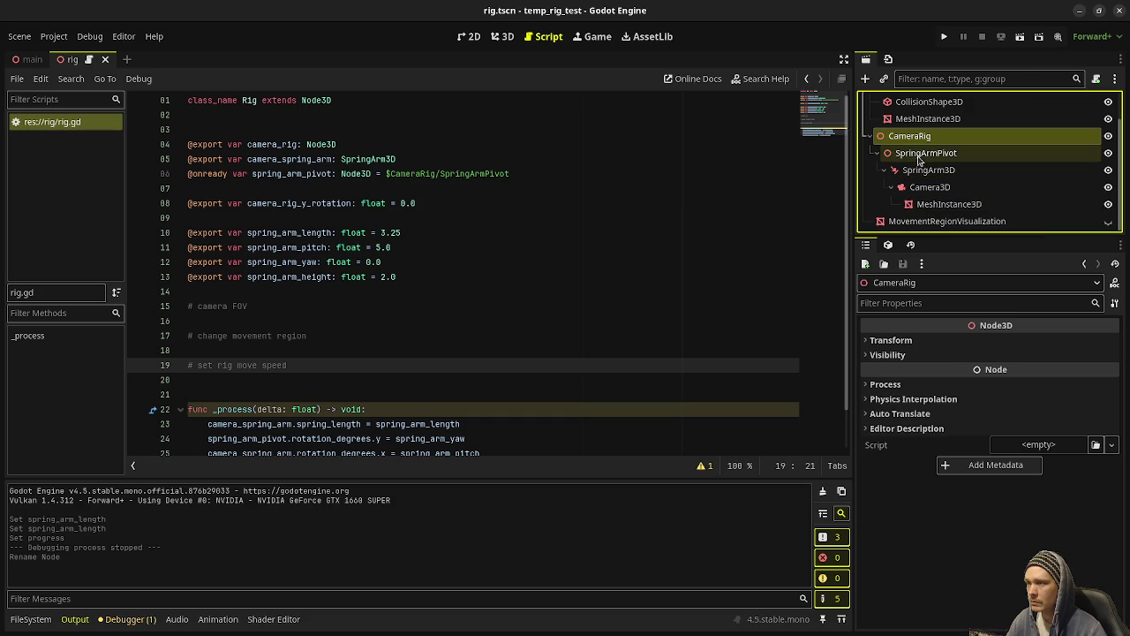
scroll(914, 151, "up", 2)
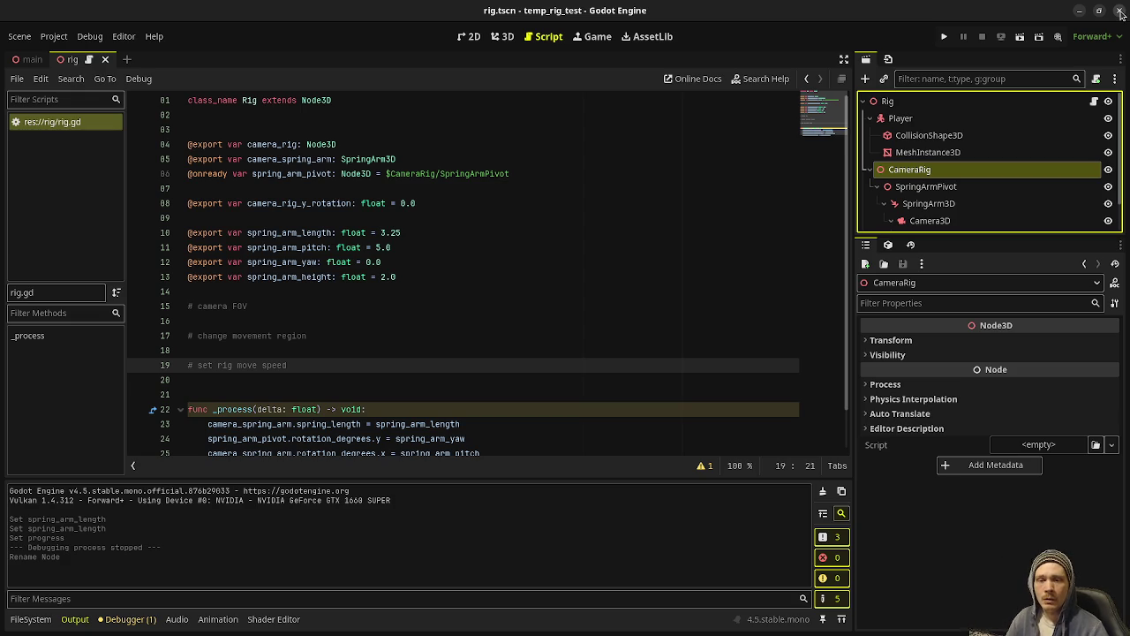
left_click(1121, 14)
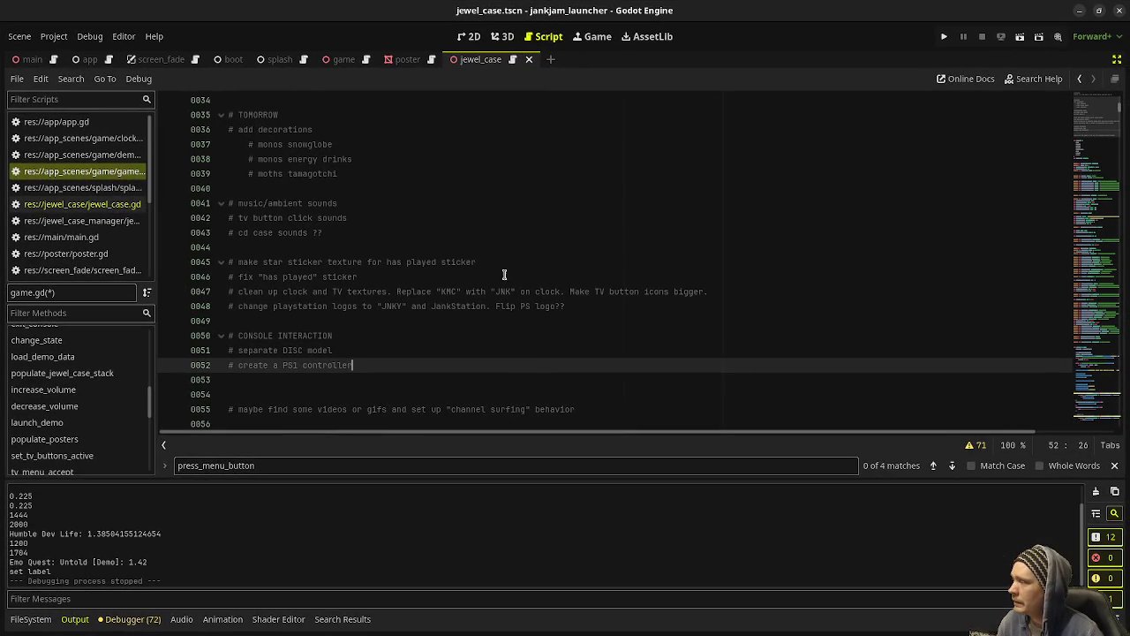
Scroll through game.gd's BEFORE RELEASE, BUGS, TODO, QUESTIONS and TOMORROW notes.
scroll(384, 342, "up", 4)
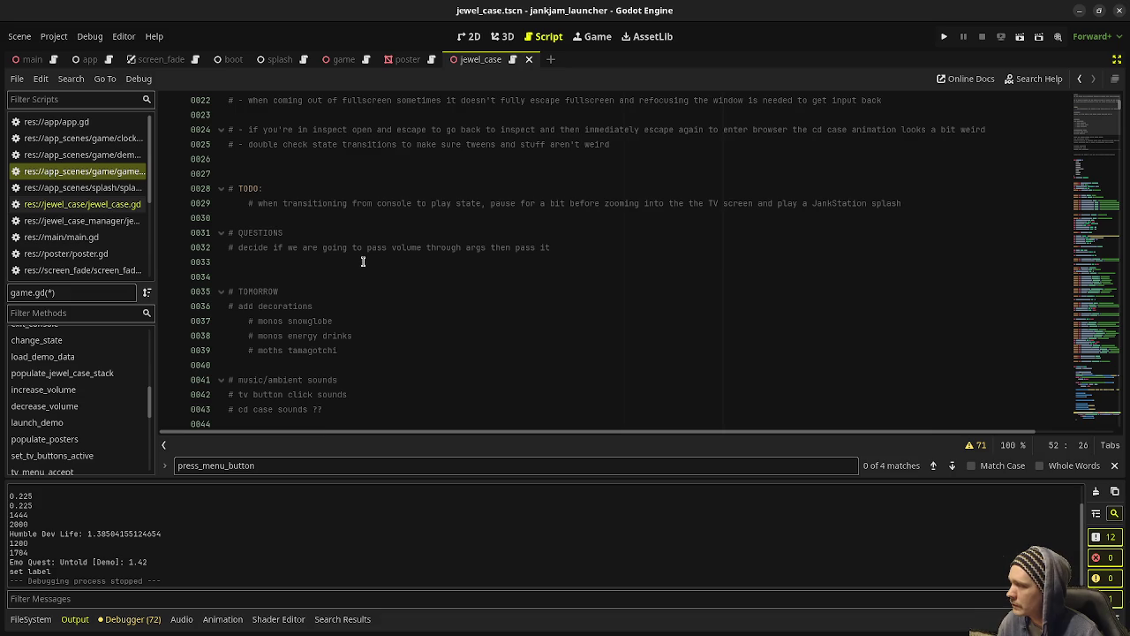
scroll(380, 256, "down", 2)
scroll(363, 265, "down", 1)
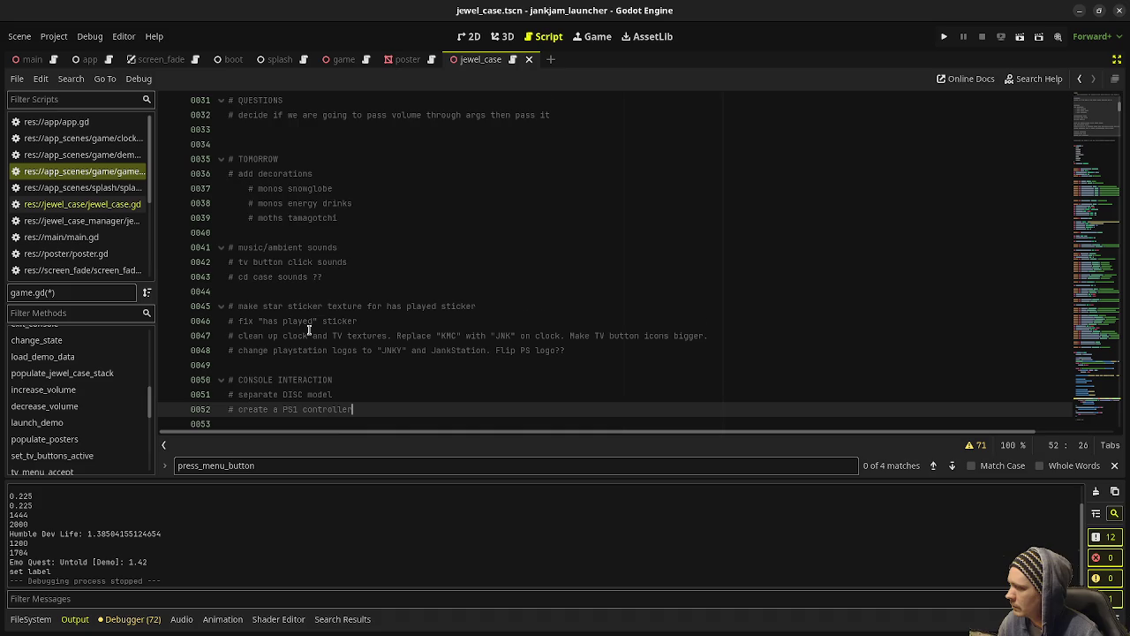
scroll(311, 330, "down", 2)
scroll(323, 342, "up", 2)
scroll(385, 308, "up", 2)
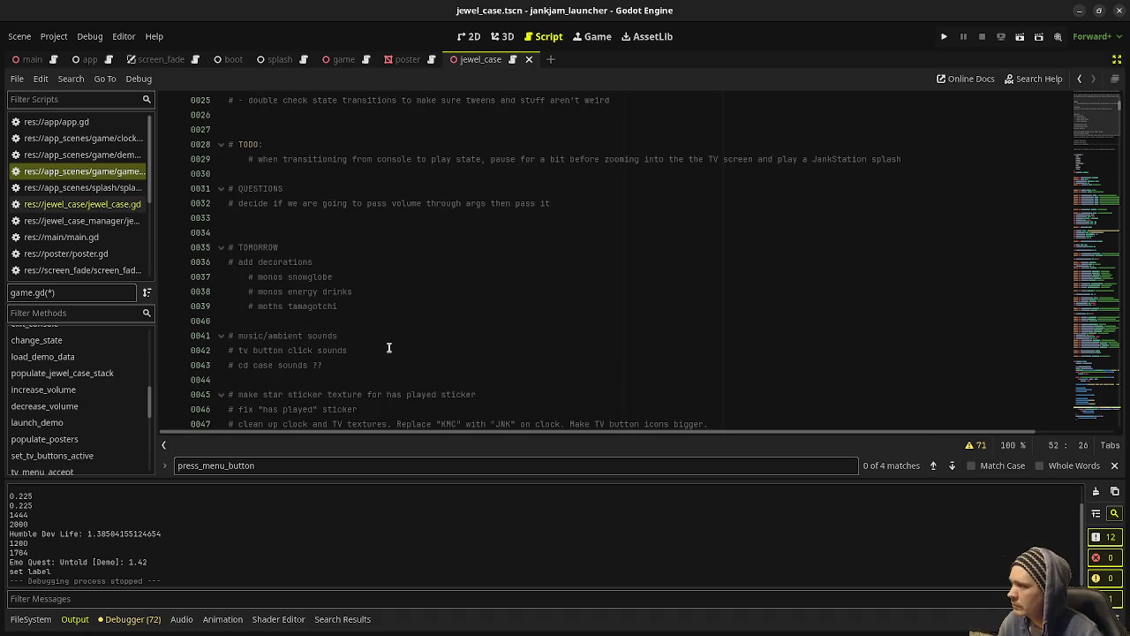
scroll(388, 347, "up", 2)
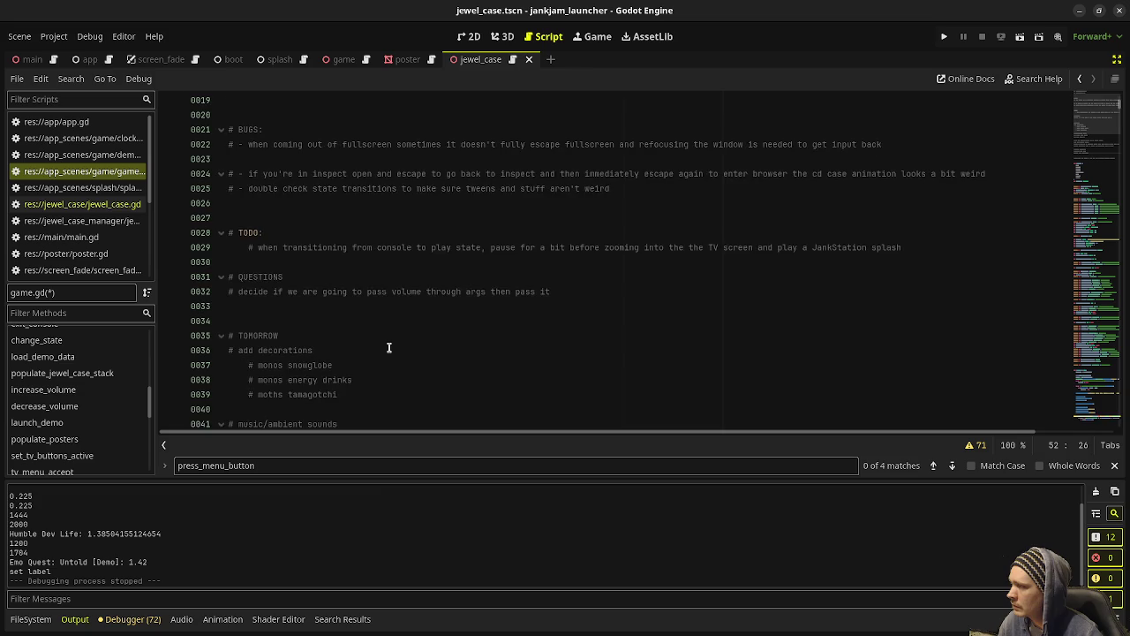
scroll(388, 347, "up", 6)
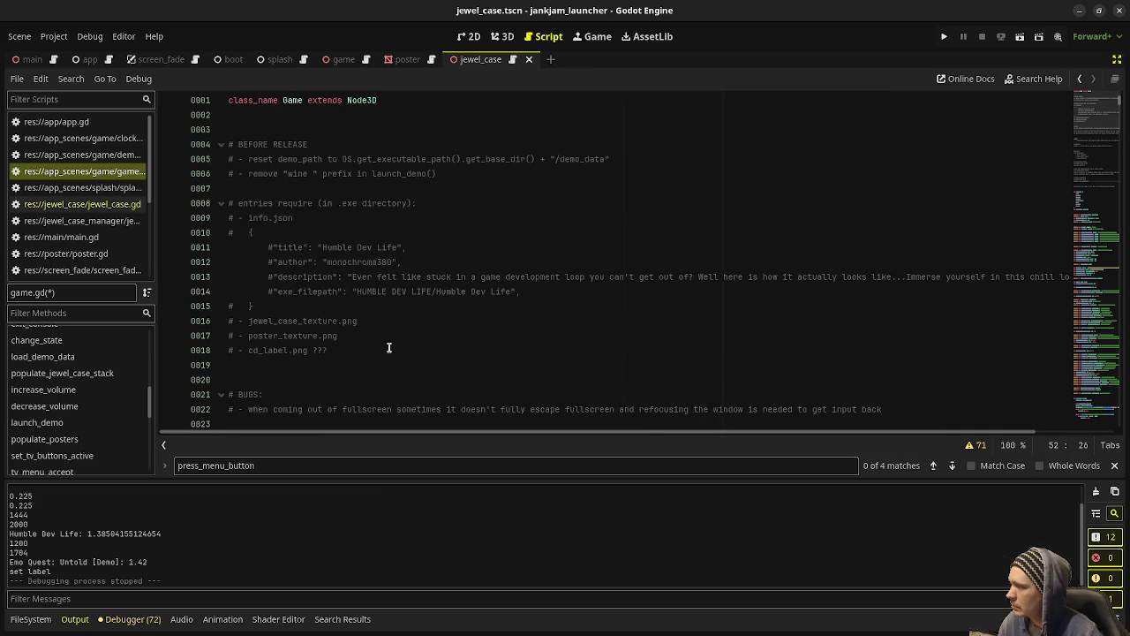
Highlight the entries-required and info.json notes (lines 7–18), then scroll down to the GameState enum.
left_click_drag(374, 353, 230, 188)
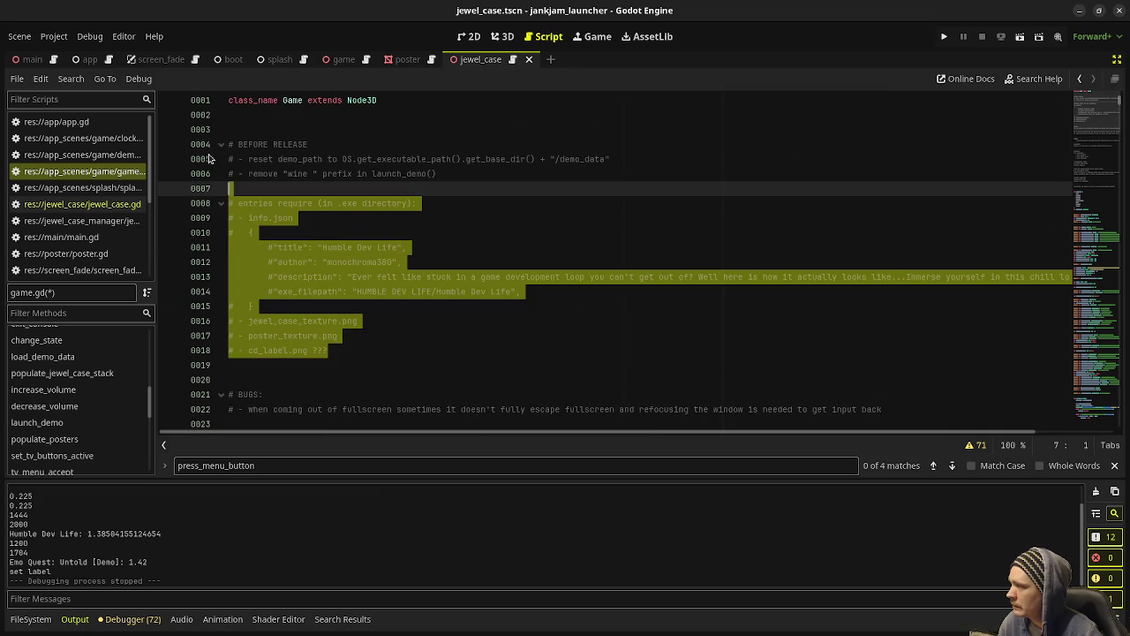
left_click(438, 375)
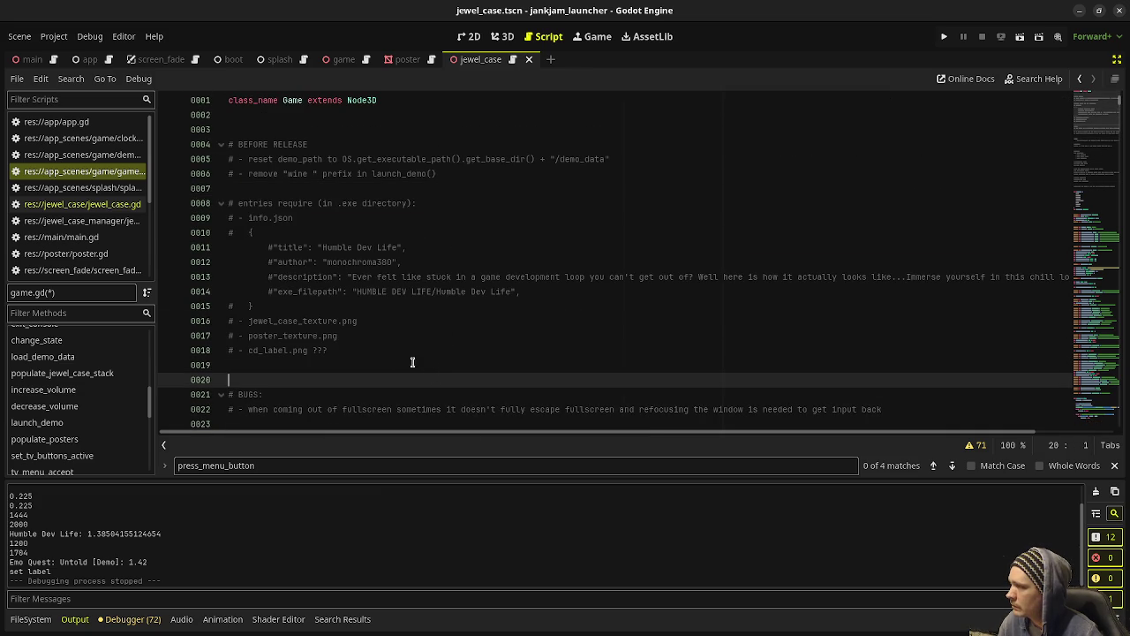
mouse_move(250, 218)
left_mouse_down()
mouse_move(368, 362)
mouse_move(378, 347)
mouse_move(219, 209)
left_mouse_up()
left_click(367, 334)
scroll(375, 336, "down", 3)
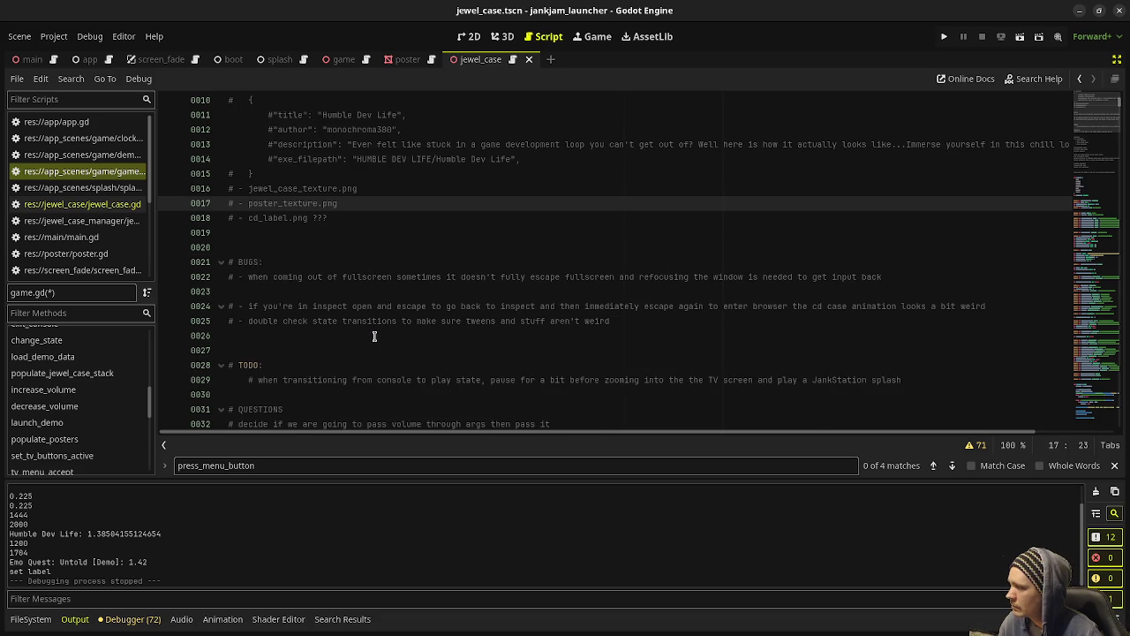
scroll(371, 340, "down", 2)
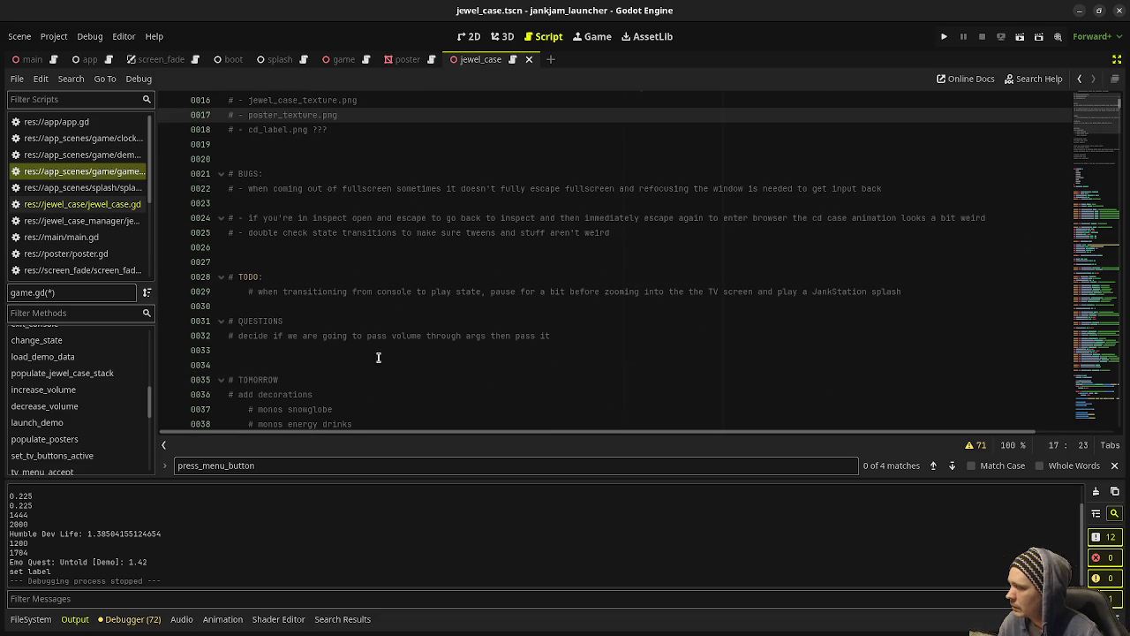
scroll(340, 338, "down", 4)
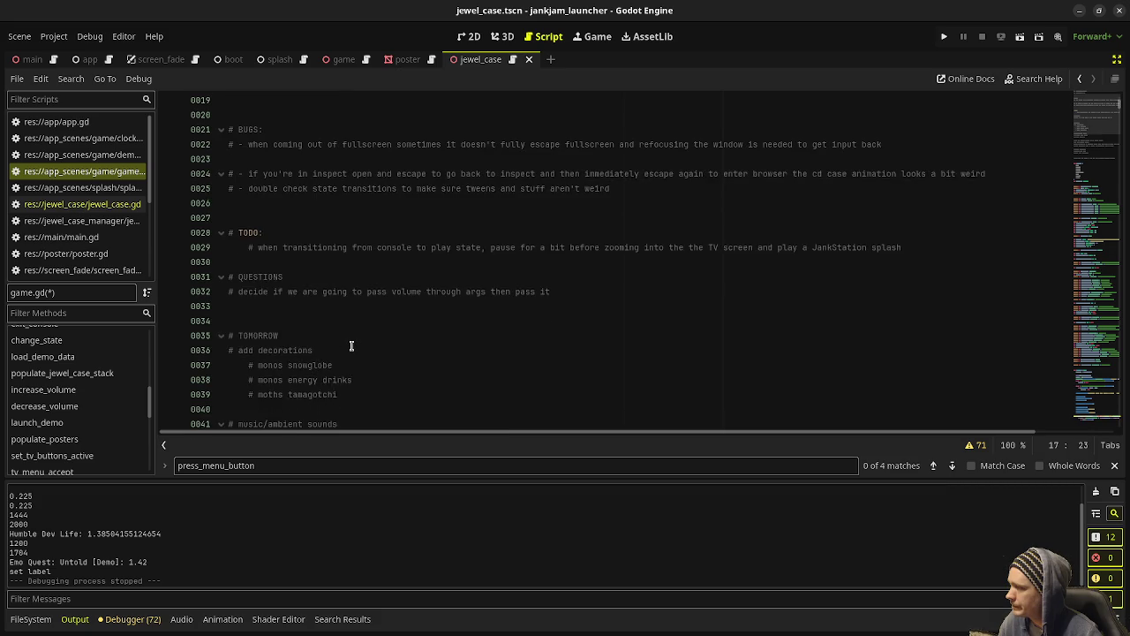
scroll(351, 347, "up", 3)
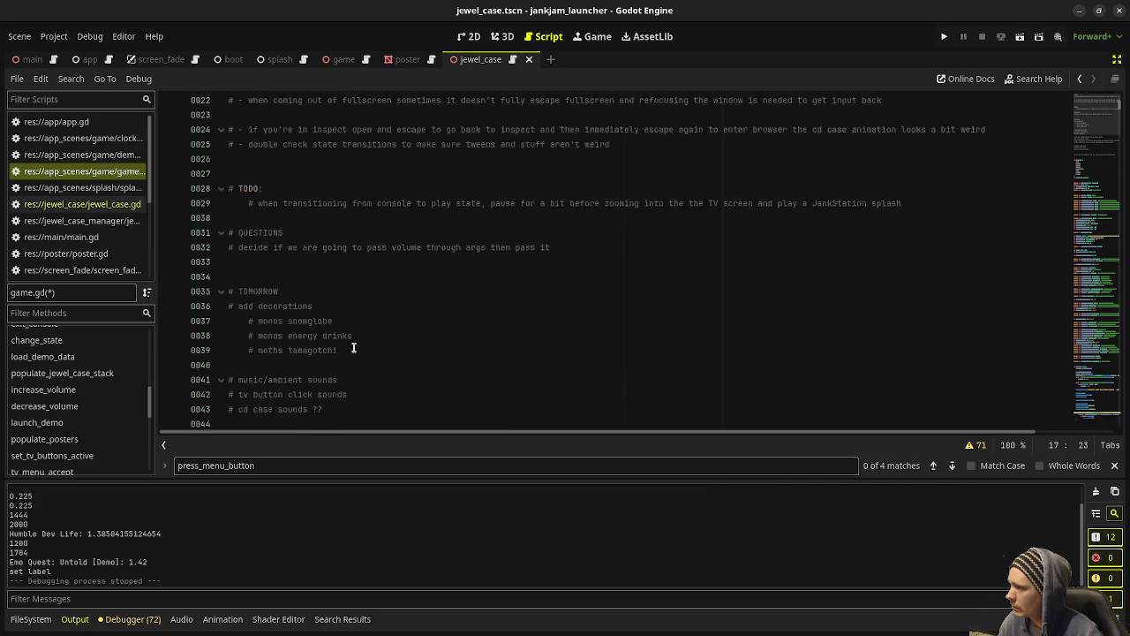
scroll(353, 348, "down", 7)
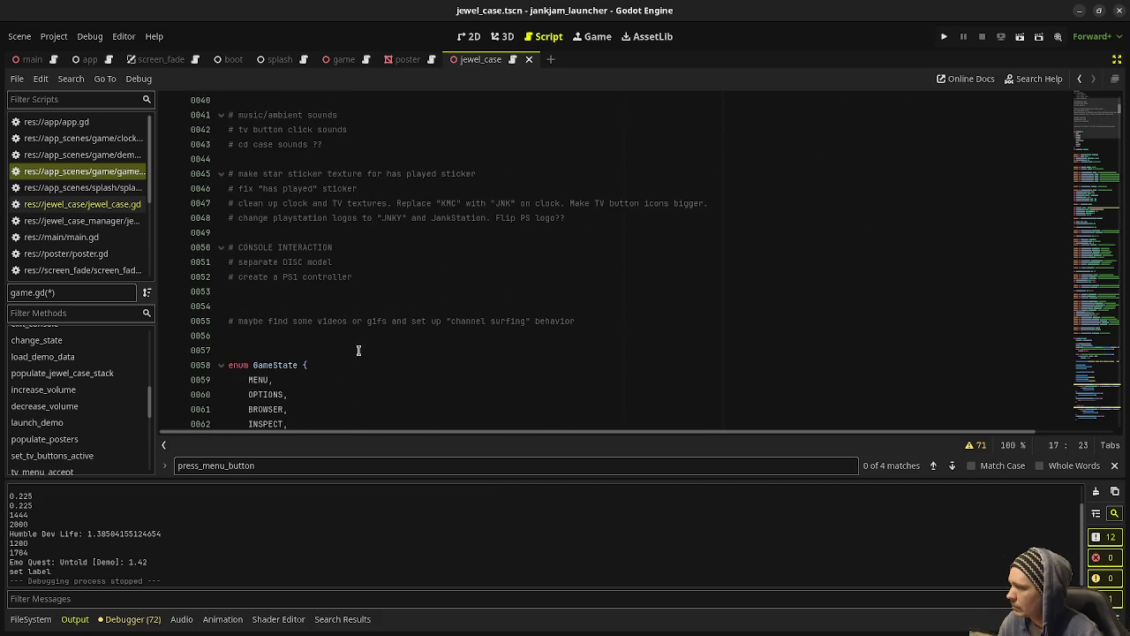